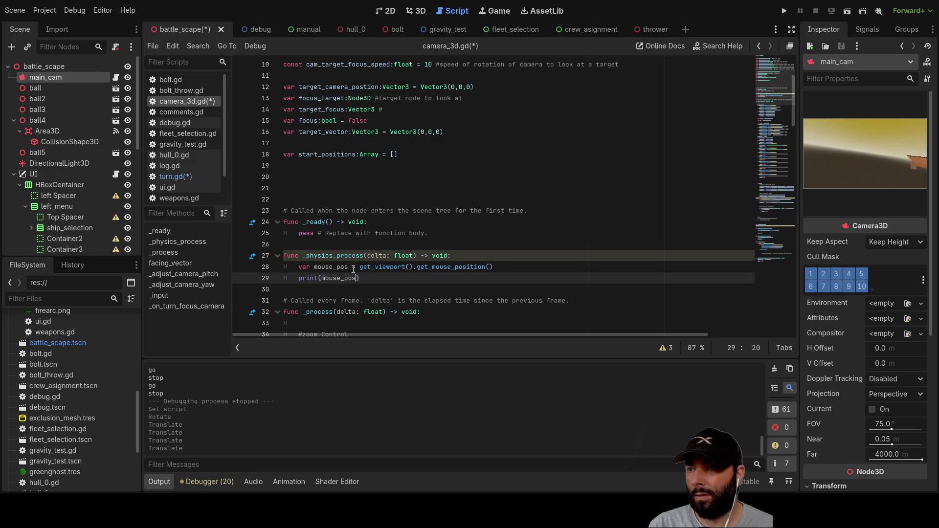
- Make mouse_pos an inferred-type := declaration on line 28 and run the game to test it
type(":")
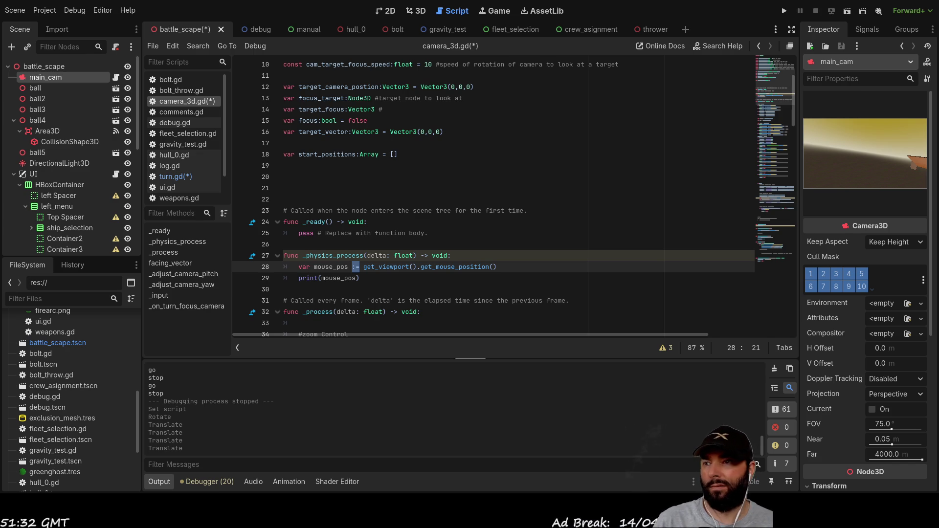
key("Down")
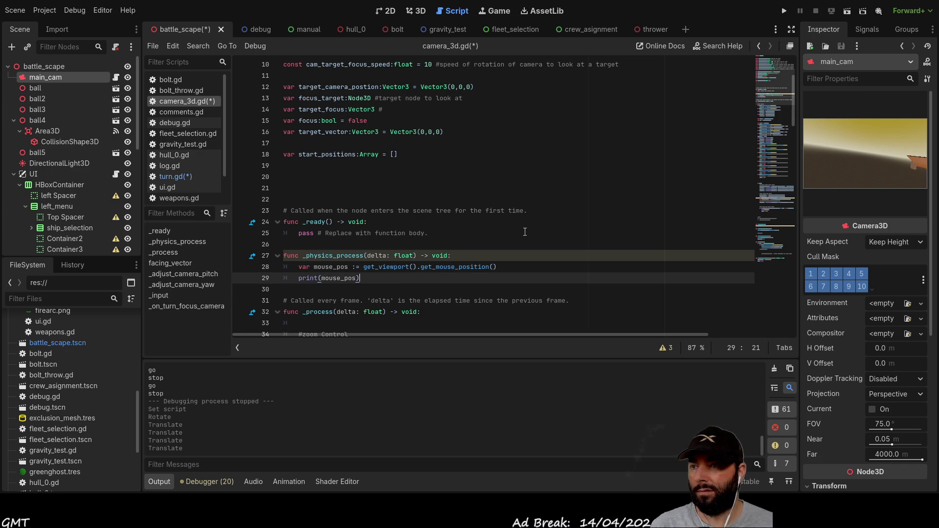
left_click(785, 11)
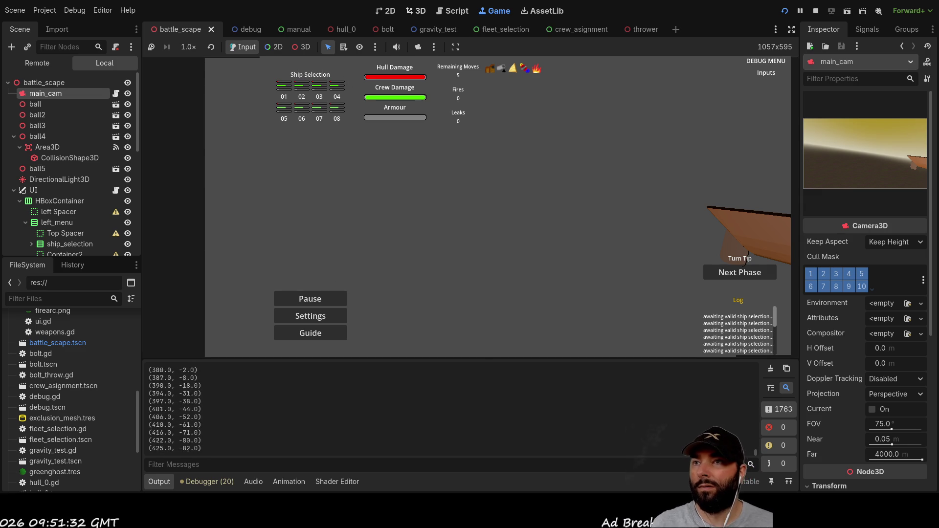
- Stop the test run from the camera script and comment out the print(mouse_pos) line
left_click(455, 12)
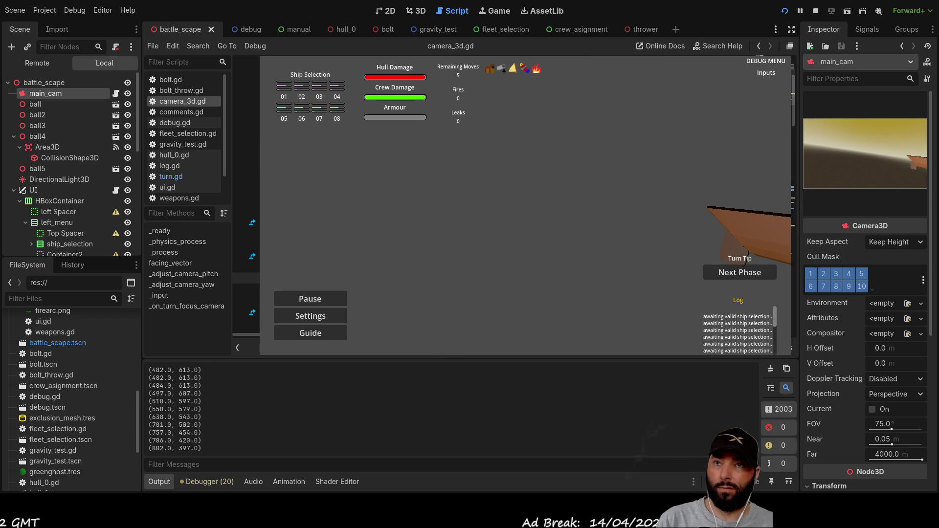
left_click(816, 11)
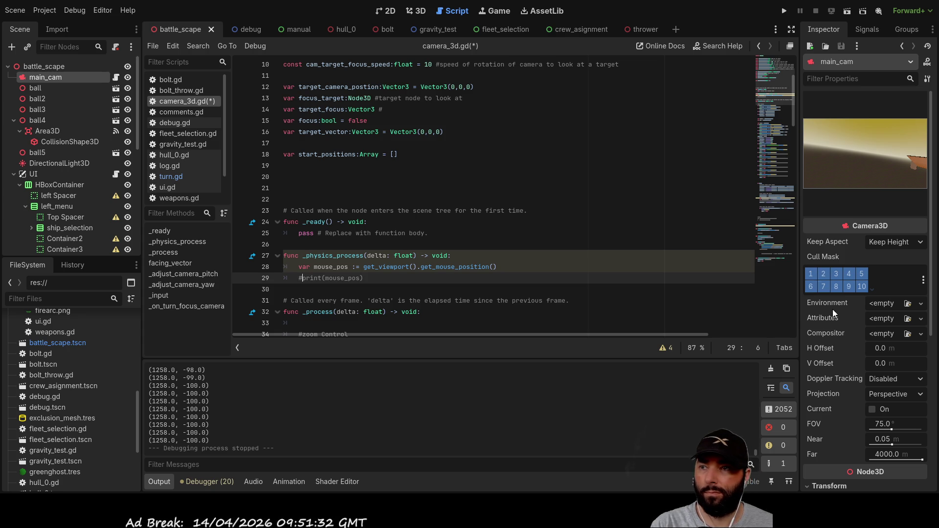
left_click(301, 289)
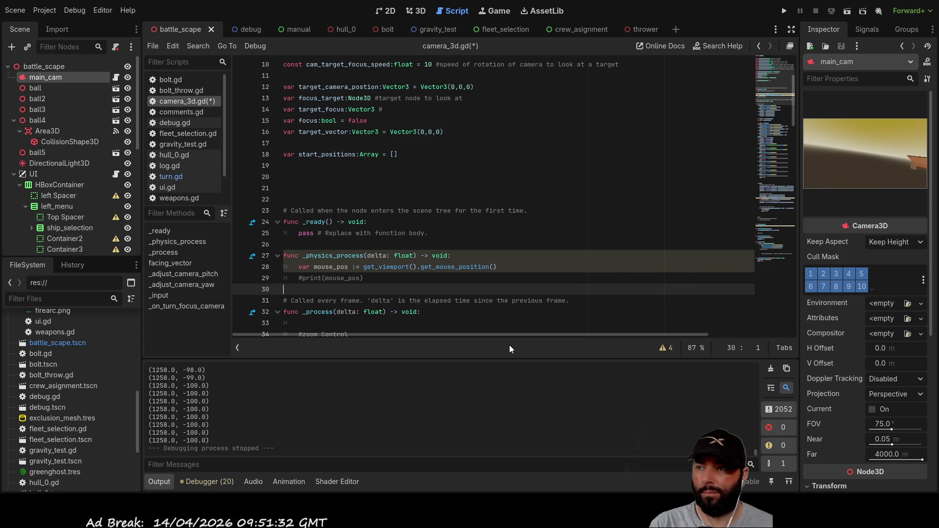
- Declare var cam := $"." on line 28 by dragging main_cam from the Scene dock
key("Return")
key("Return")
key("Up")
key("Up")
key("Up")
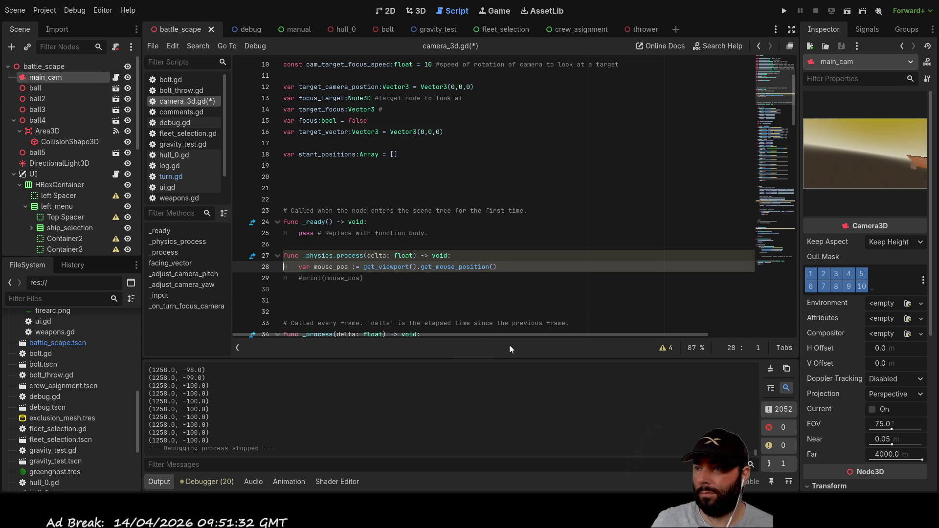
key("Return")
key("Up")
type("va")
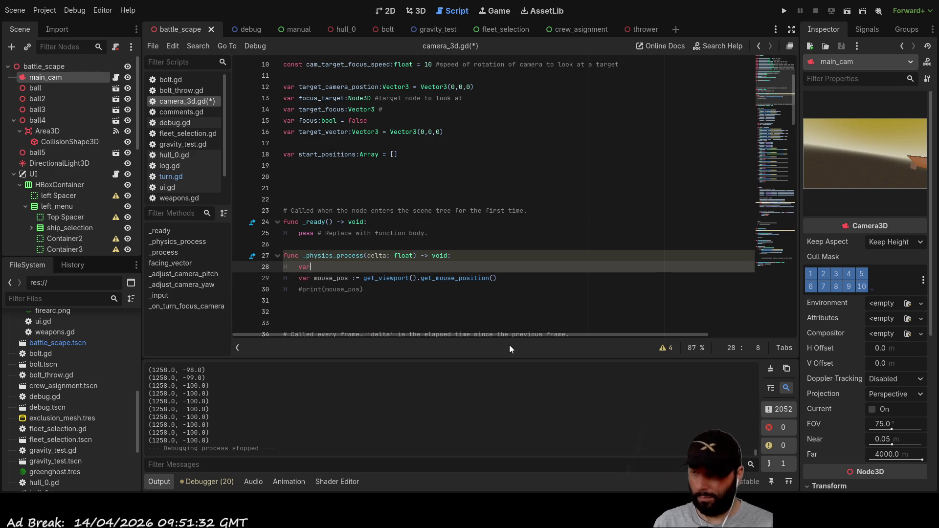
type("r cam :")
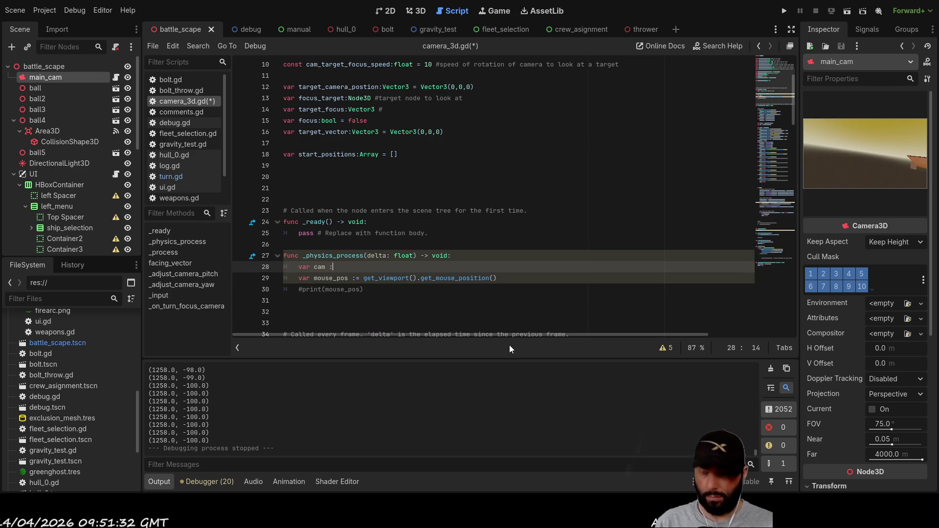
type("=")
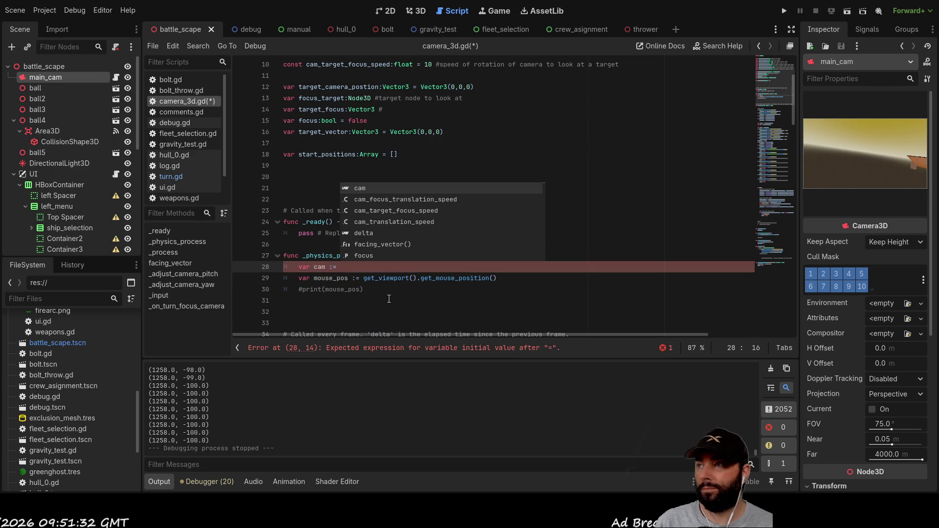
mouse_move(45, 79)
left_mouse_down()
mouse_move(422, 265)
mouse_move(329, 268)
left_mouse_up()
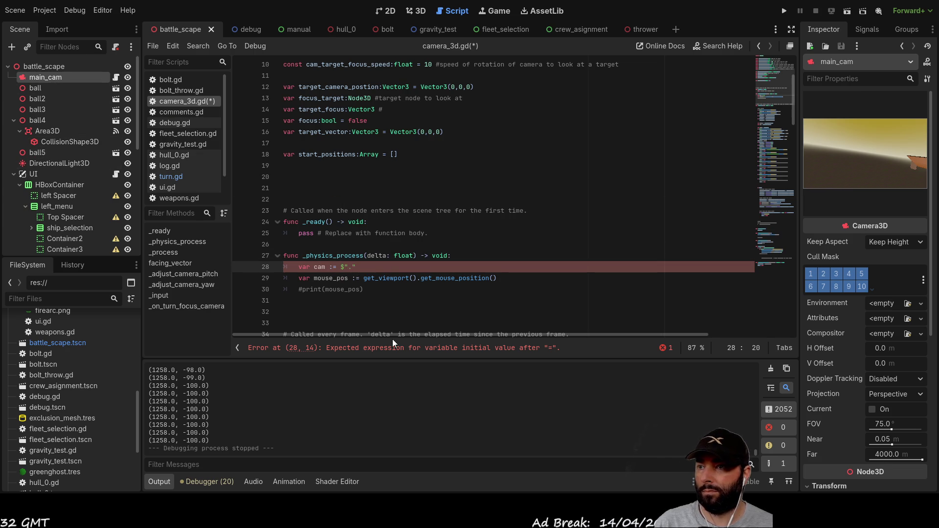
left_click(305, 303)
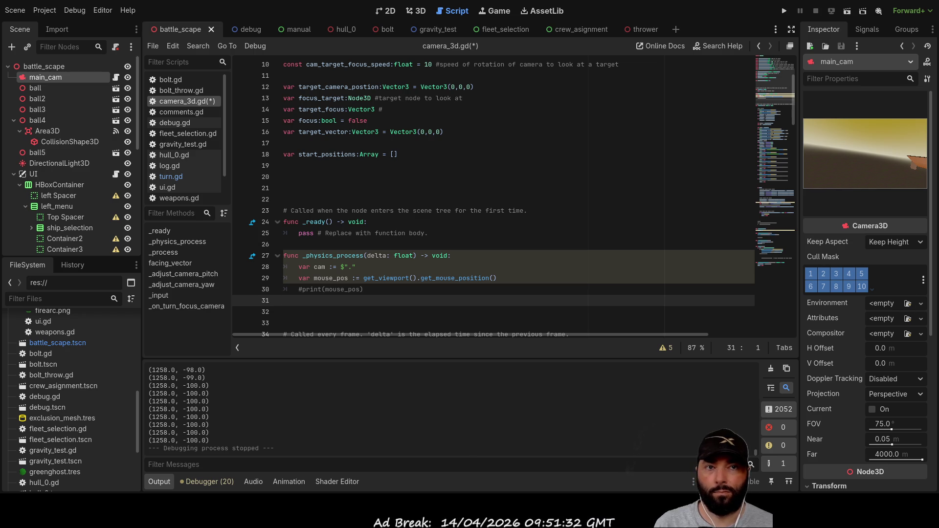
- Add var raystart := cam.project_ray_origin() on line 31 using autocomplete
key("Tab")
type("var ")
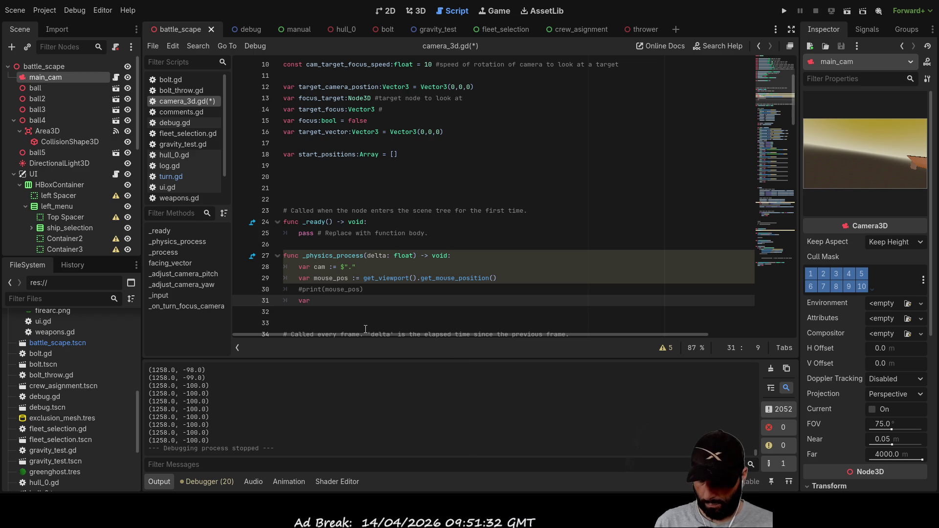
type("raystart")
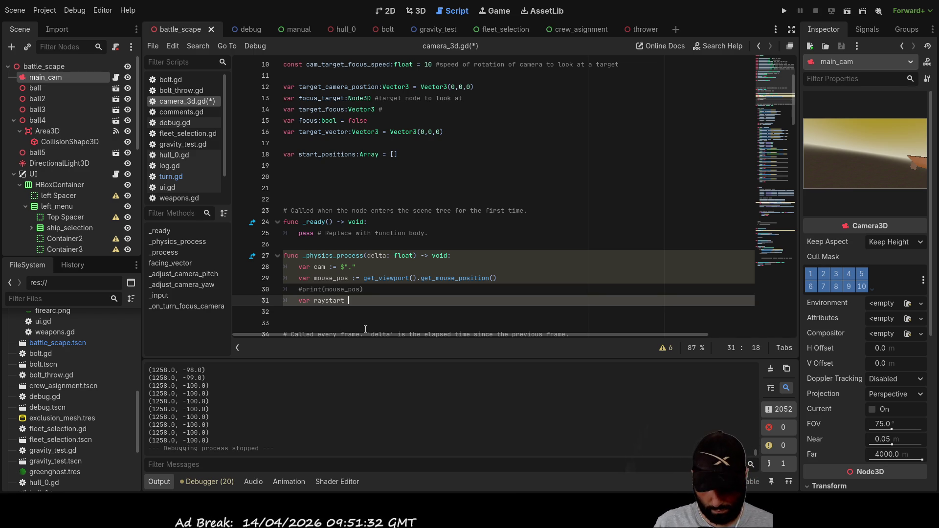
type(" :=")
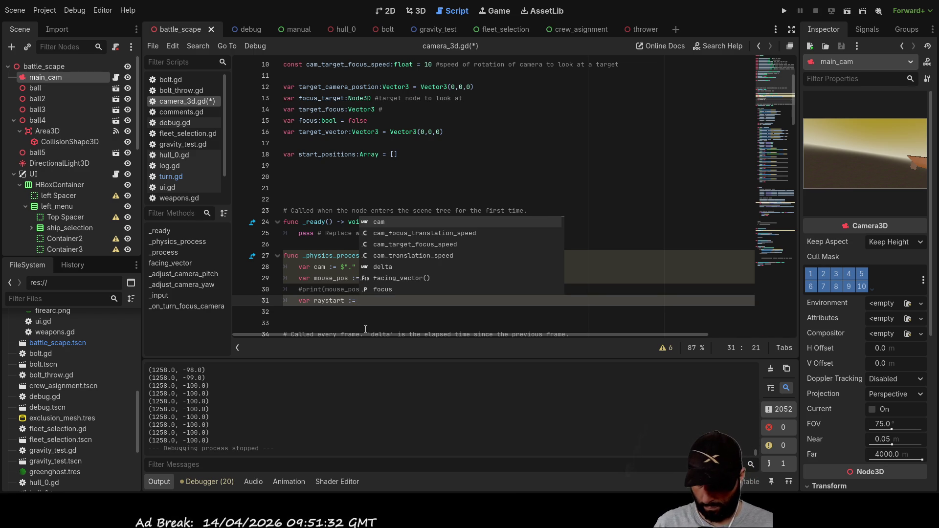
type(" cam.")
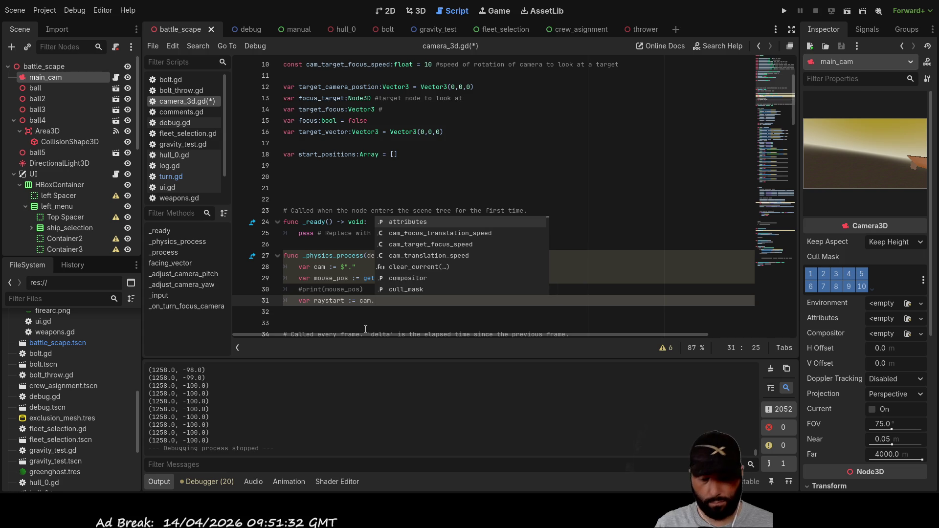
type("proje")
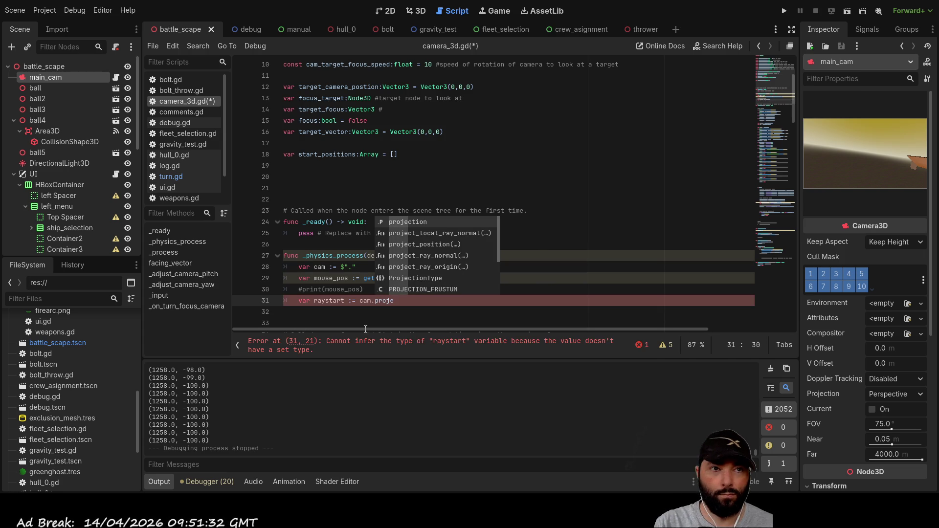
key("Down")
key("Down")
key("Down")
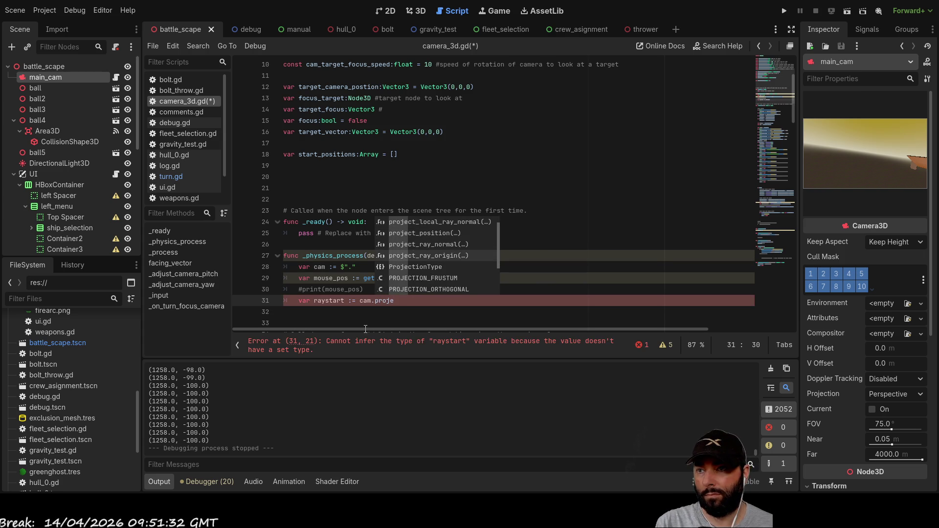
key("Return")
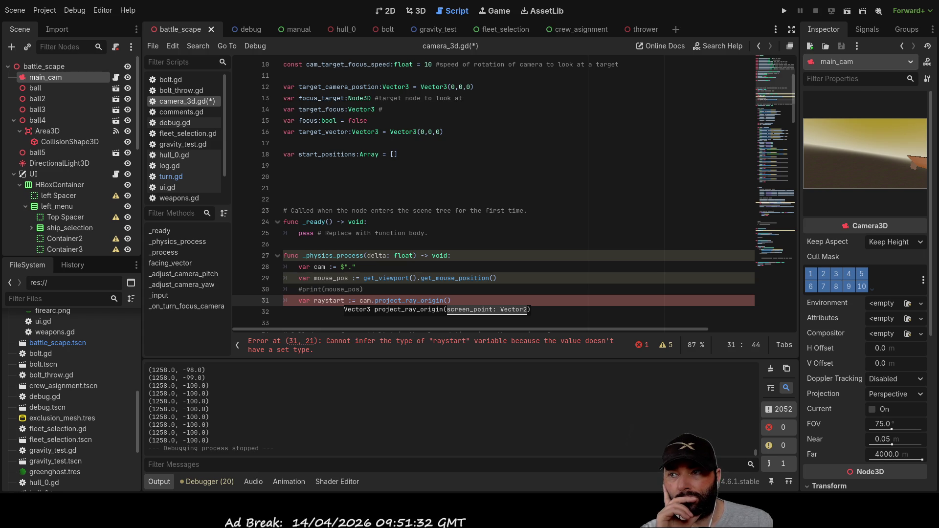
- Give raystart the explicit type Vector3 (raystart:Vector3=)
left_click(360, 301)
key("Left")
key("Left")
key("Left")
key("BackSpace")
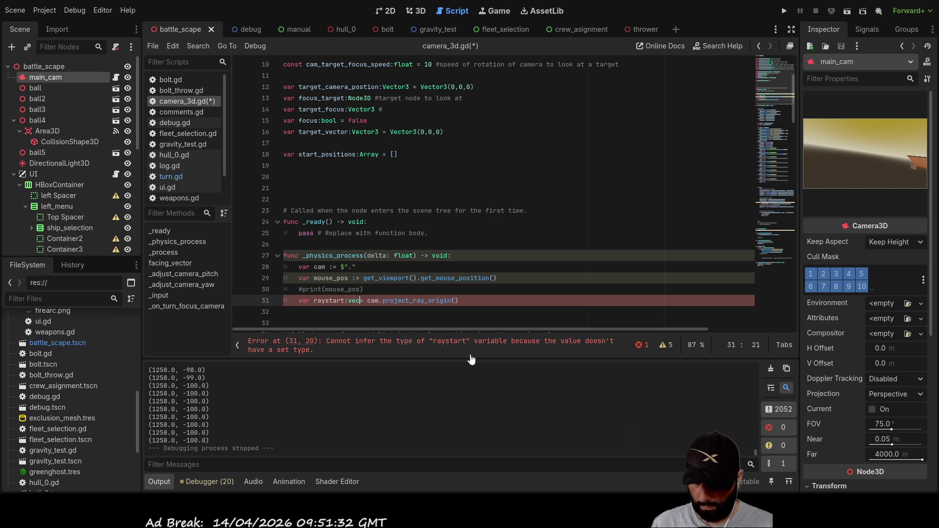
type("vector")
key("Down")
key("Down")
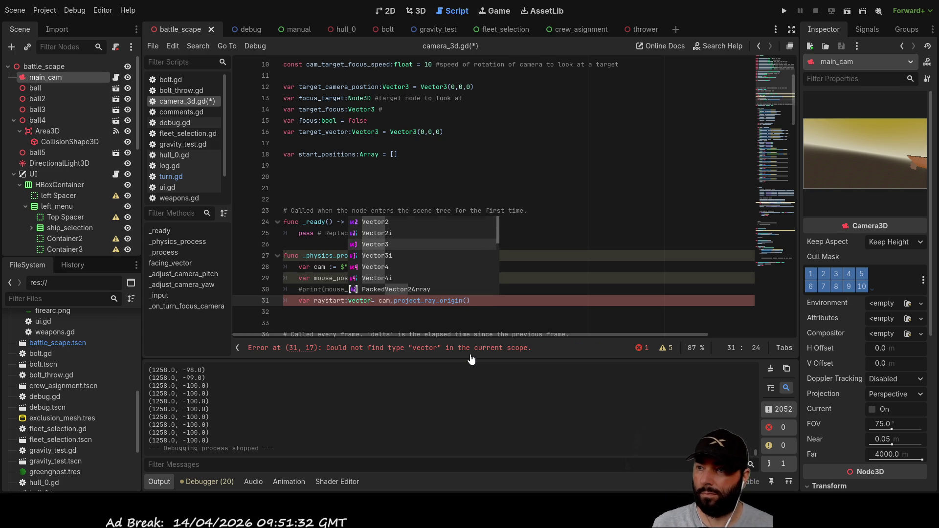
key("Return")
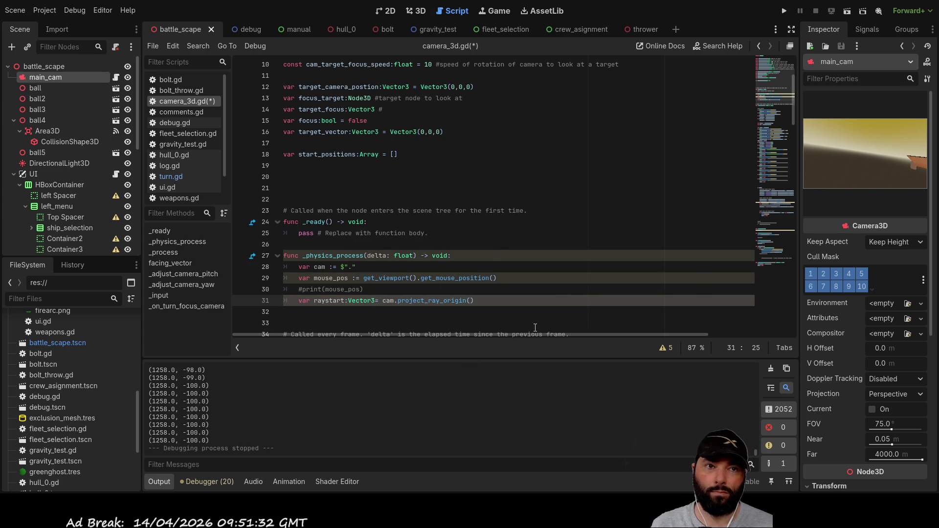
left_click(307, 314)
type("var direction")
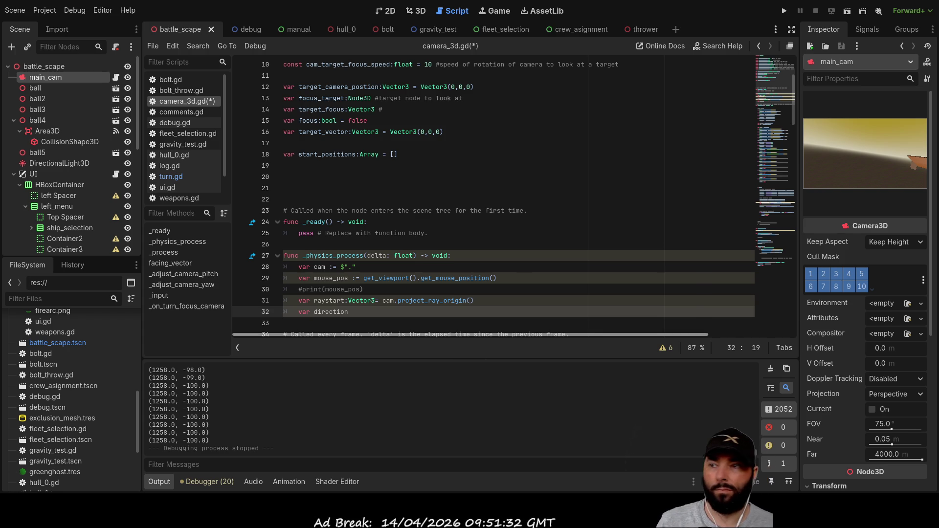
- Set direction := cam.project_ray_normal() on line 32 via autocomplete
key("BackSpace")
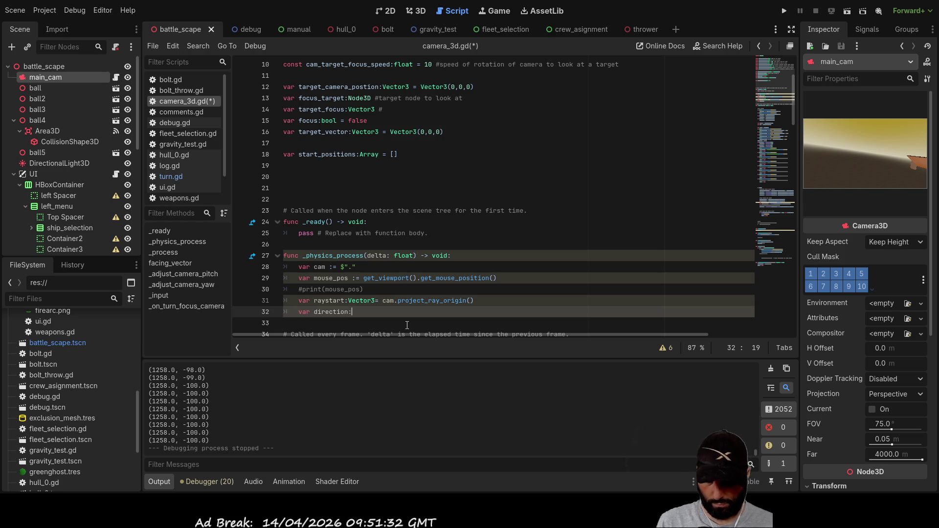
type(":=")
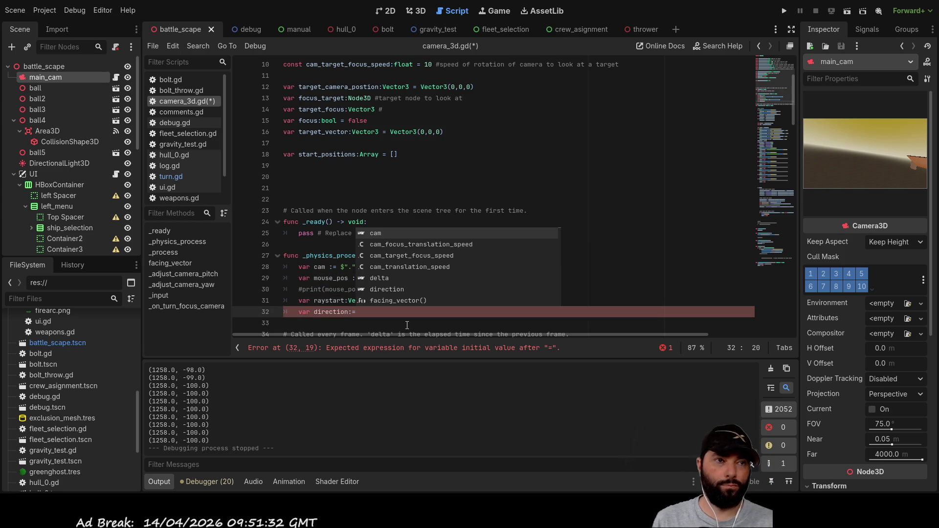
type("ca")
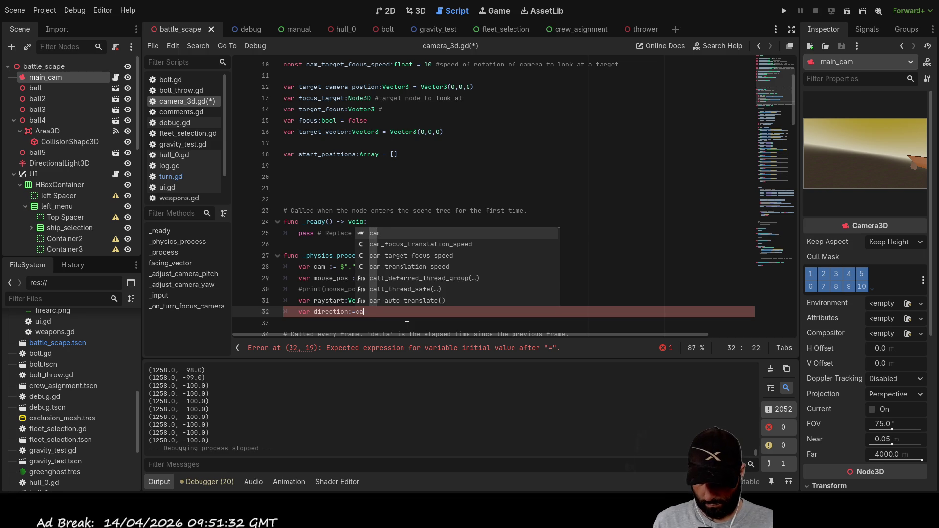
type("m.proj")
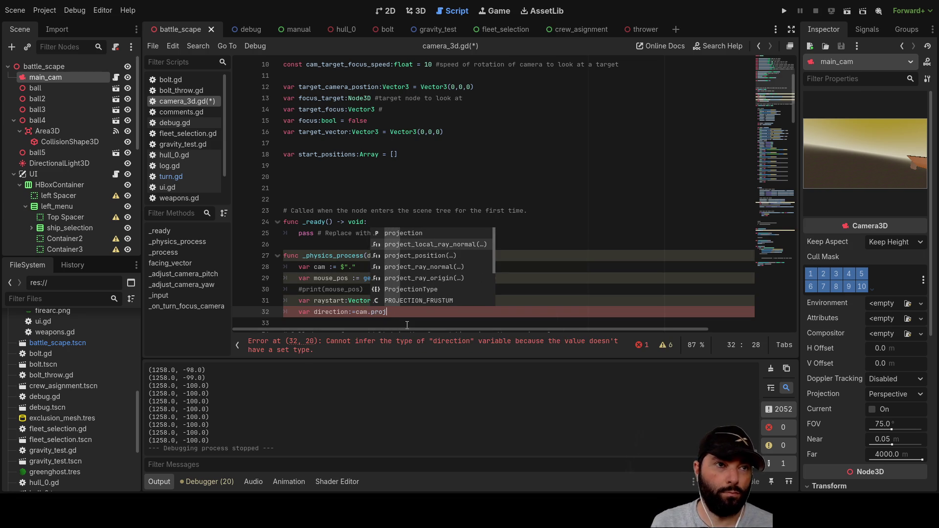
key("Down")
key("Down")
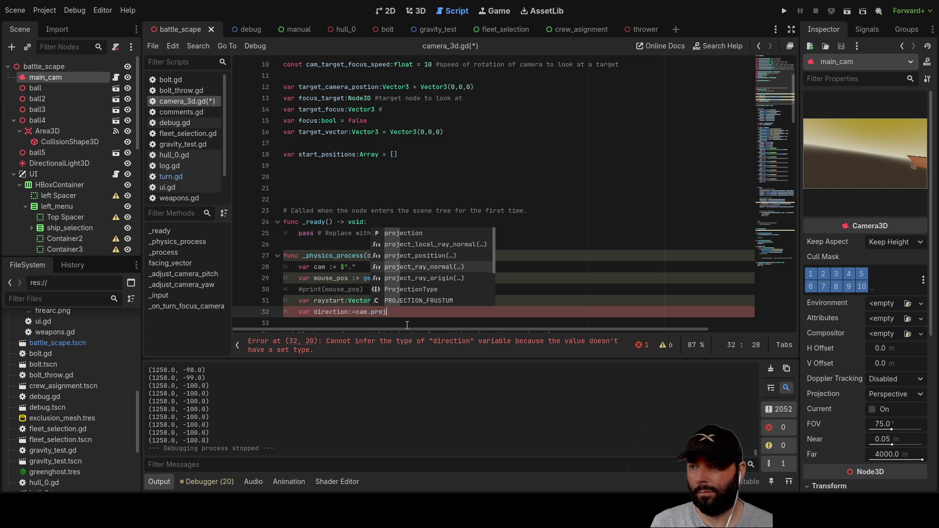
key("Return")
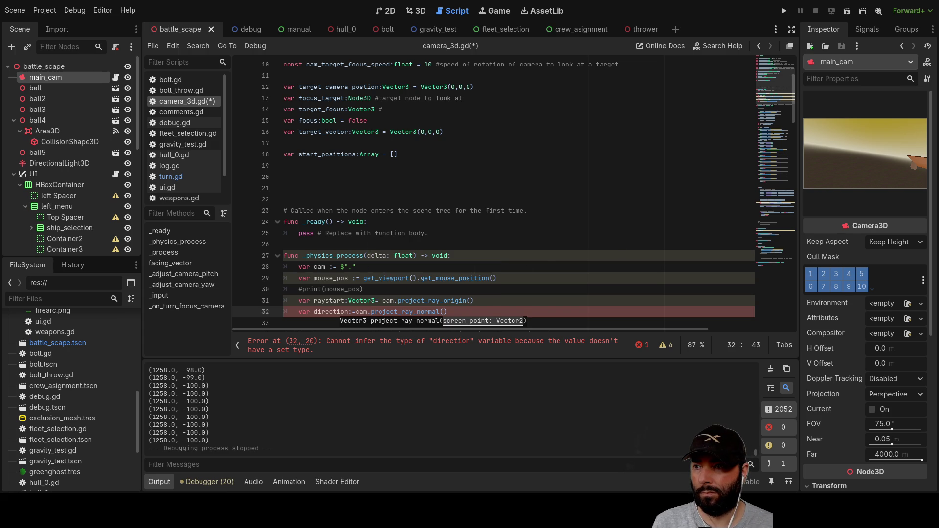
- Type direction as Vector3, fixing the 'Vecot' typo to clear the script error
left_click(484, 347)
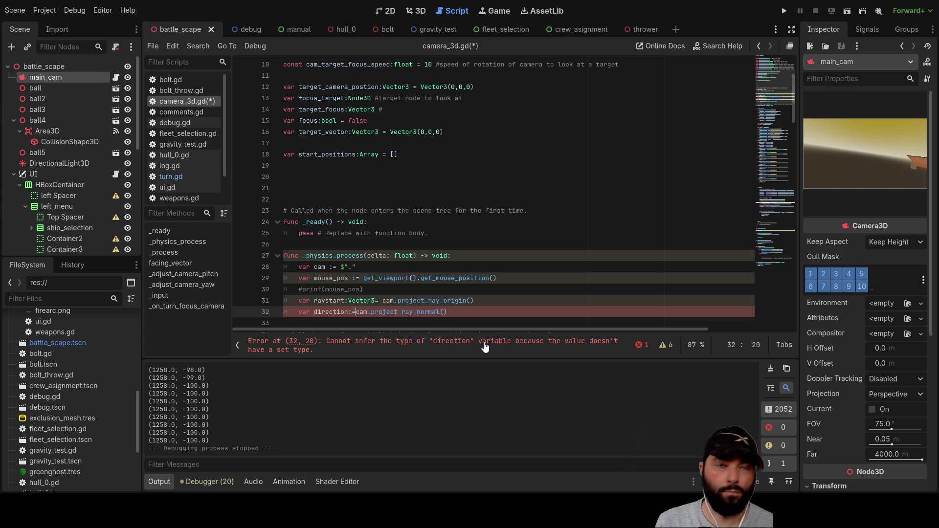
key("Left")
key("Left")
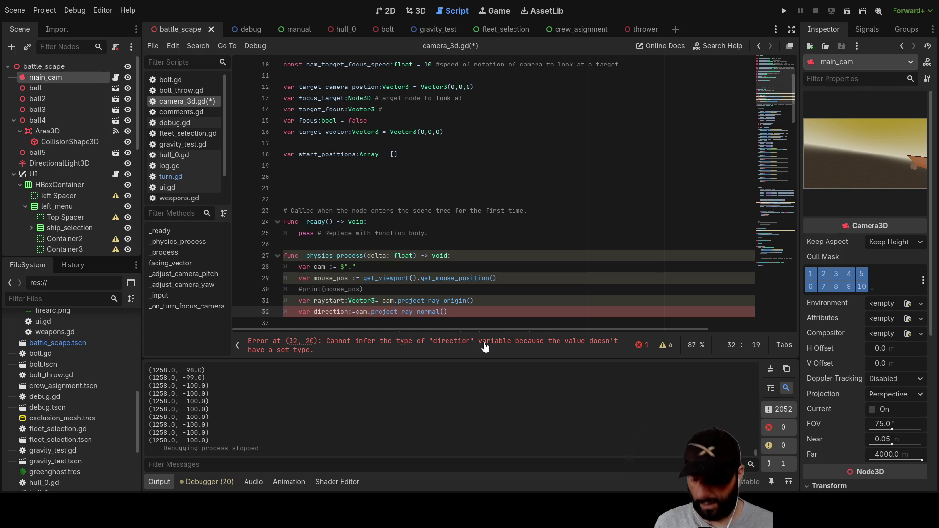
type("Vecot")
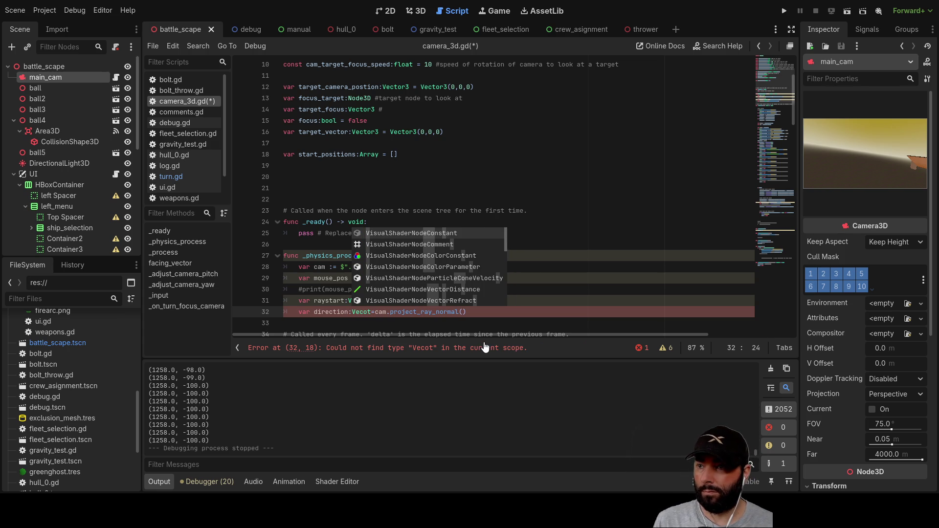
key("BackSpace")
key("BackSpace")
type("tor")
key("Down")
key("Down")
key("Return")
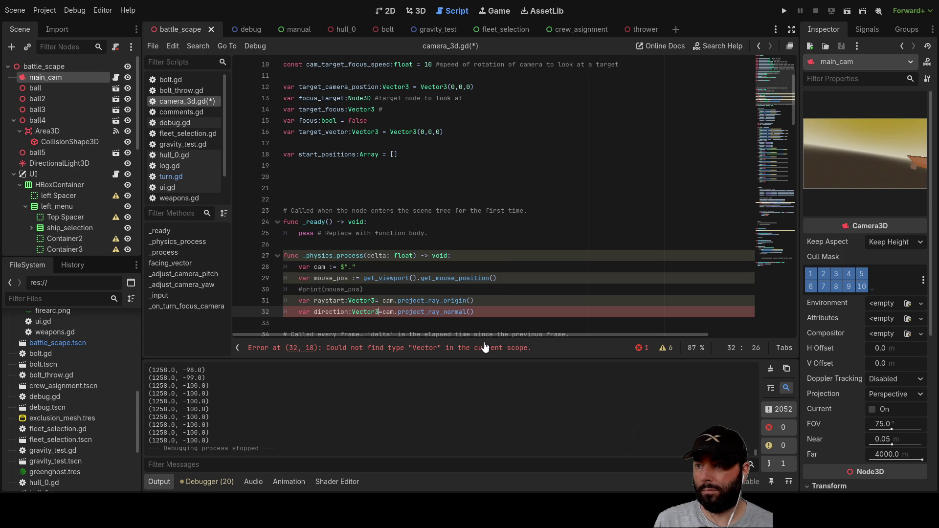
left_click(497, 322)
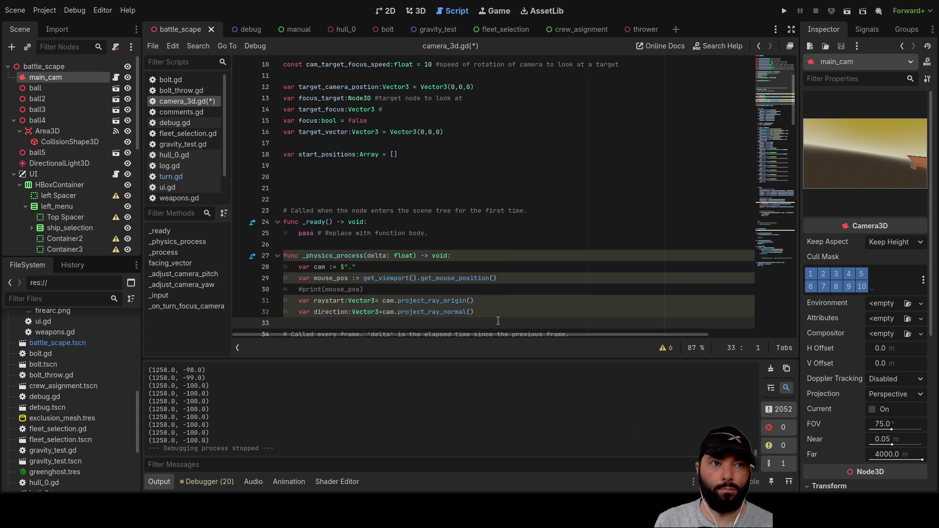
- Add var plane:= Plane(Vector3.UP) on a new line below direction
key("Return")
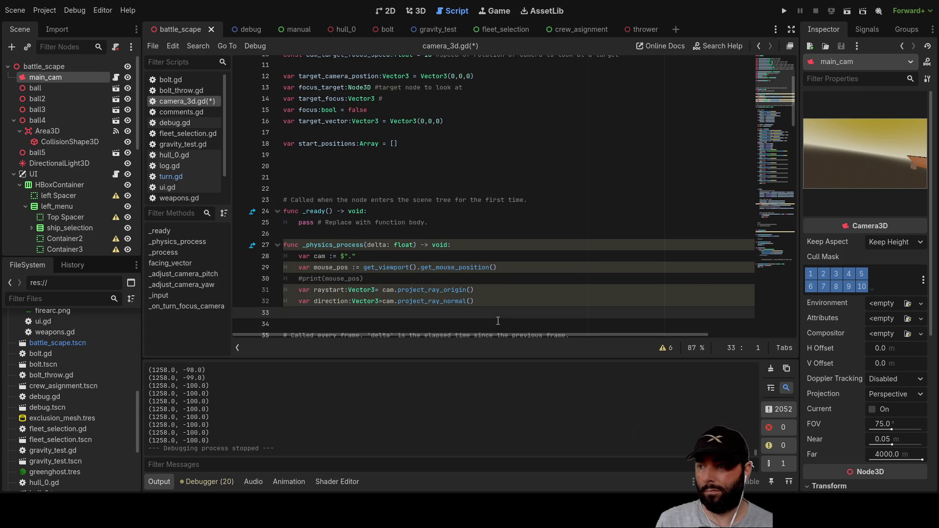
type("var plane")
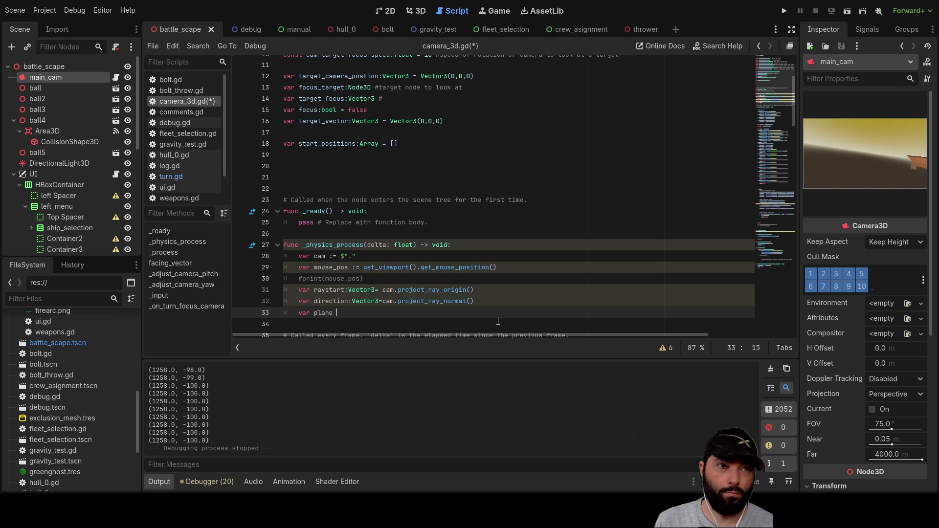
key("BackSpace")
type("=")
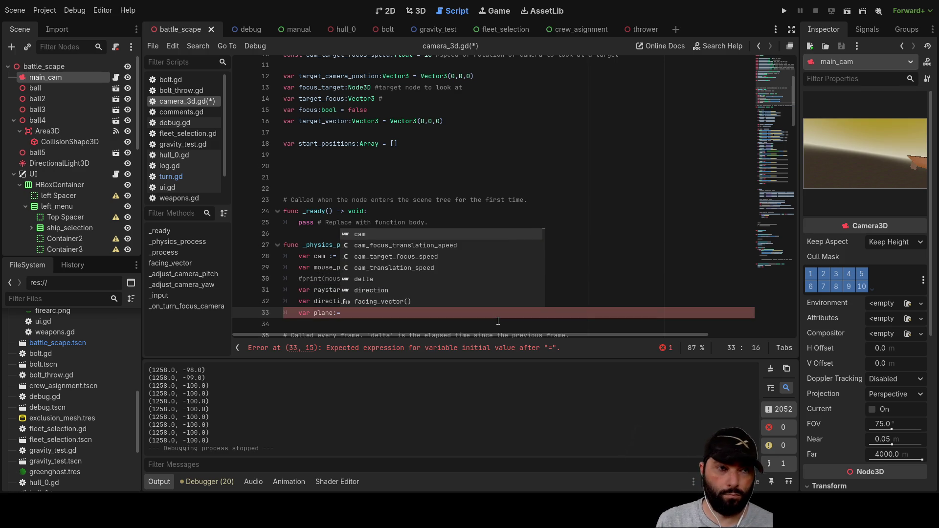
type(" Plane")
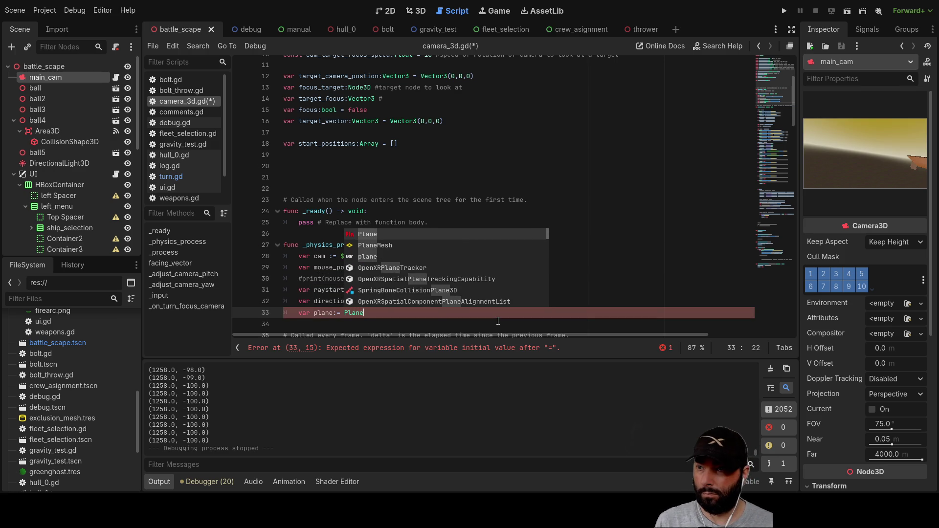
type("(")
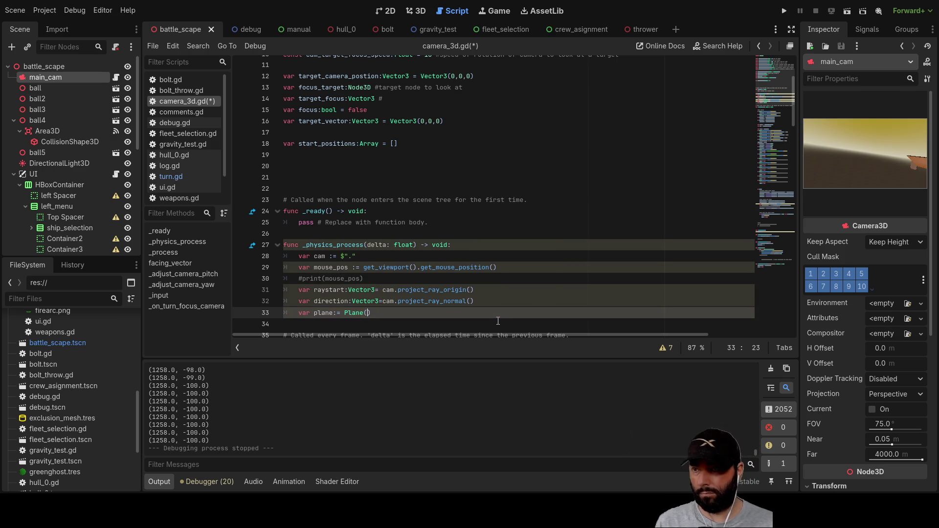
type("Vector")
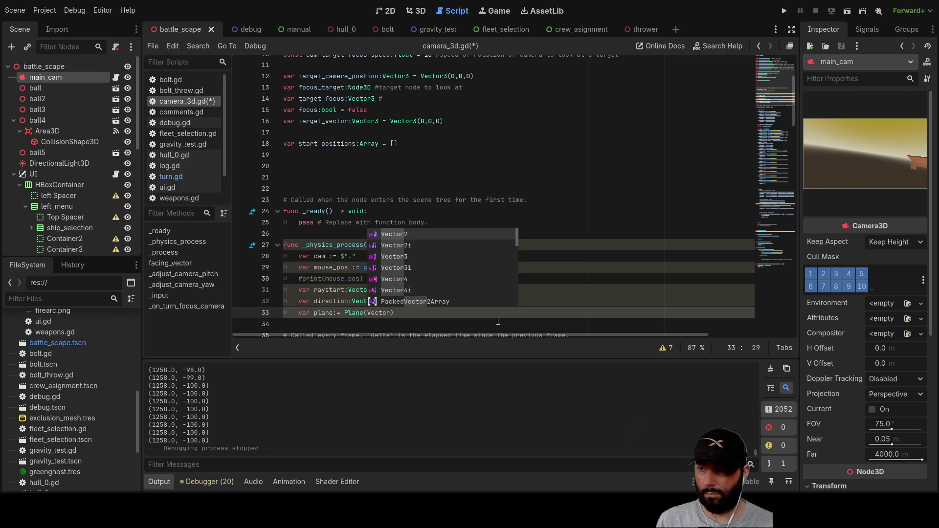
key("Down")
key("Down")
key("Return")
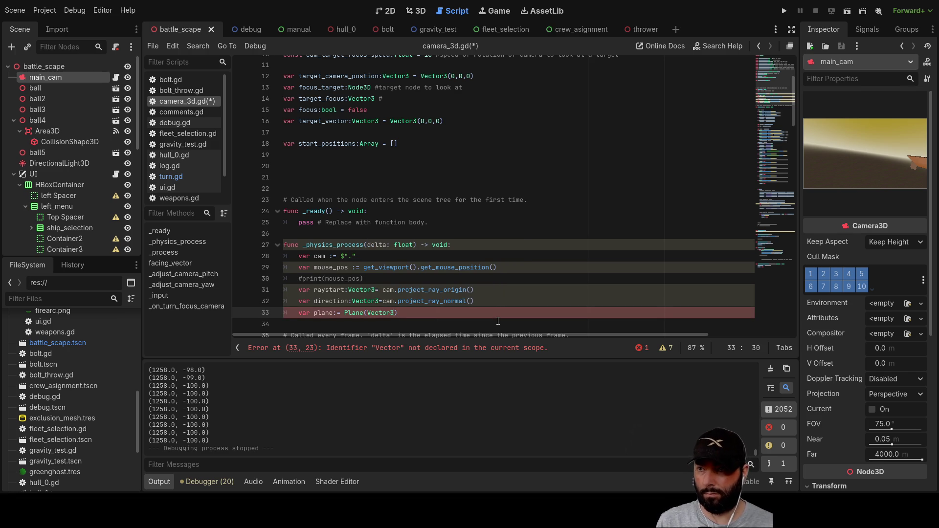
type(".UP)")
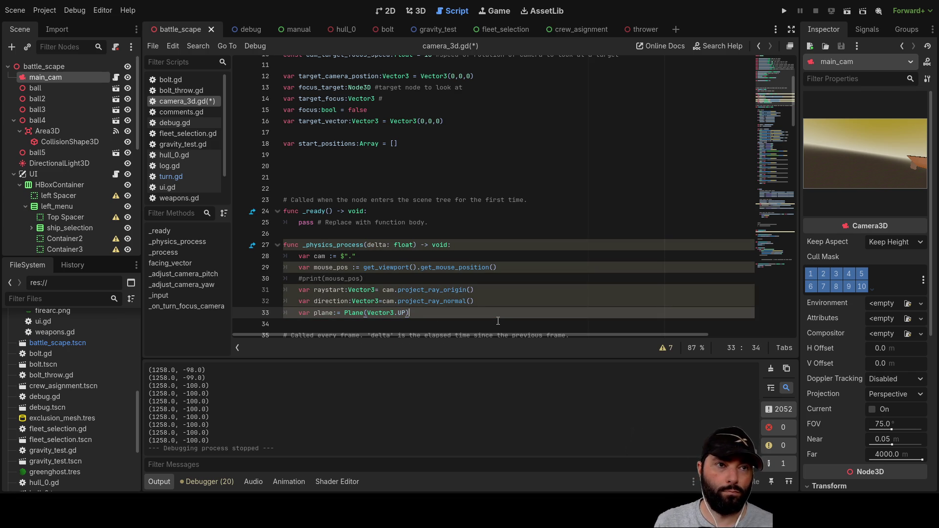
left_click(498, 321)
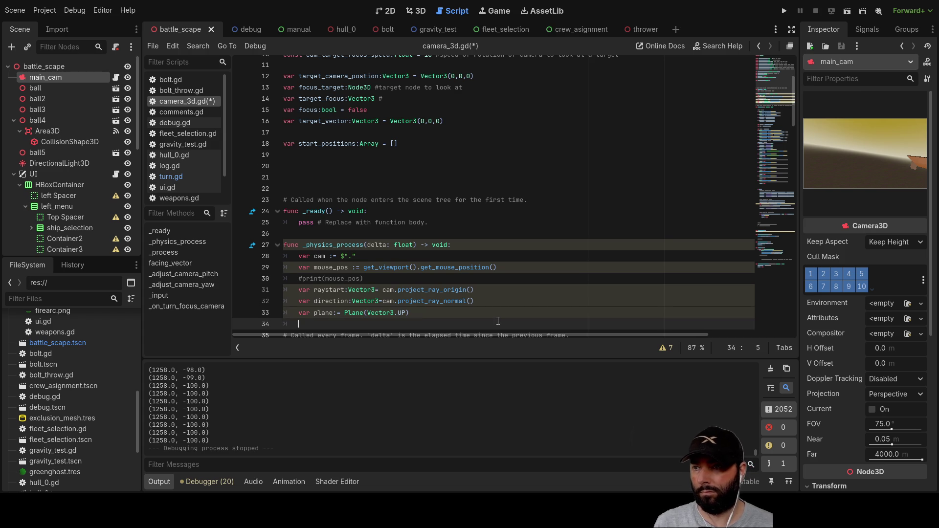
- Write var intersection = plane.intersection(raystart,direction) on line 34 using autocomplete
type("var ")
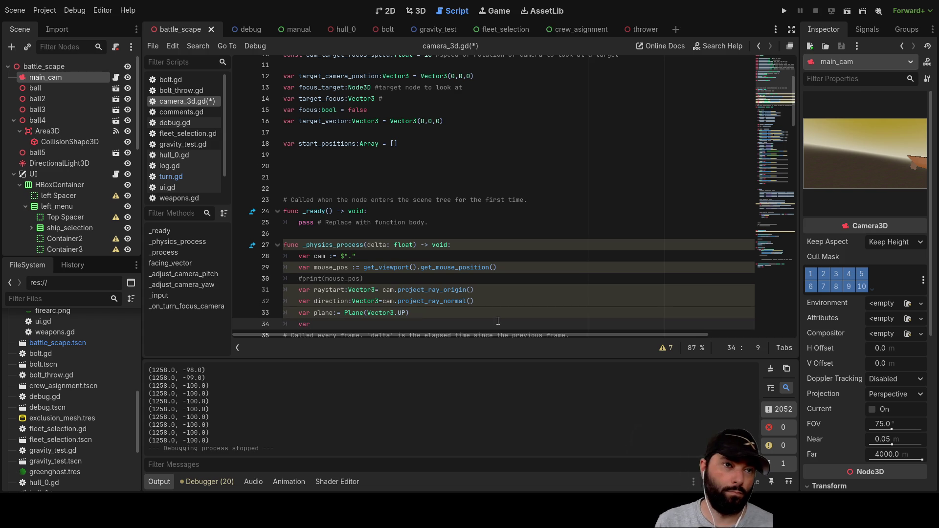
type("in")
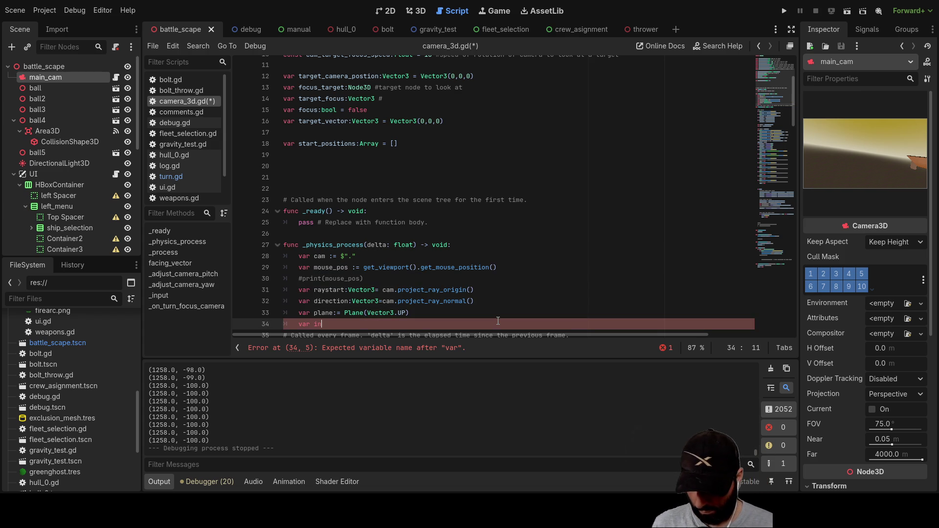
type("tersection")
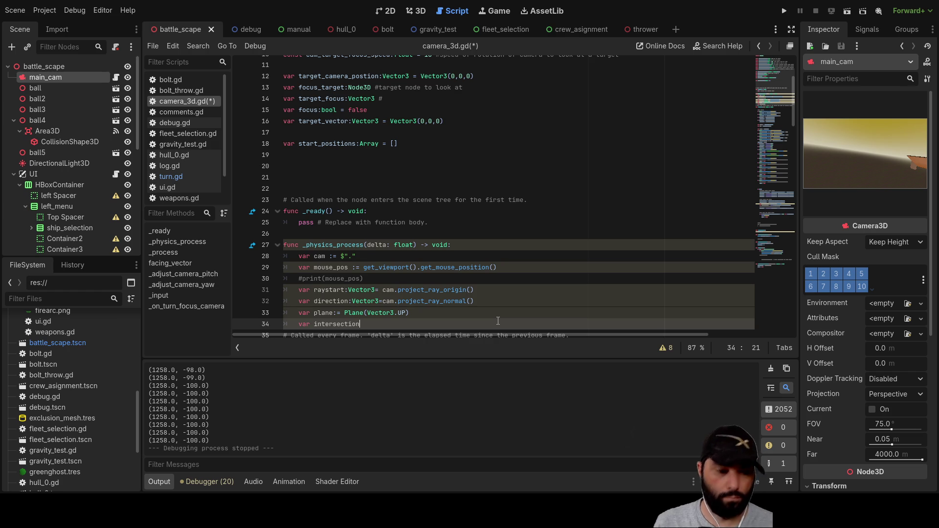
type(" = Plane")
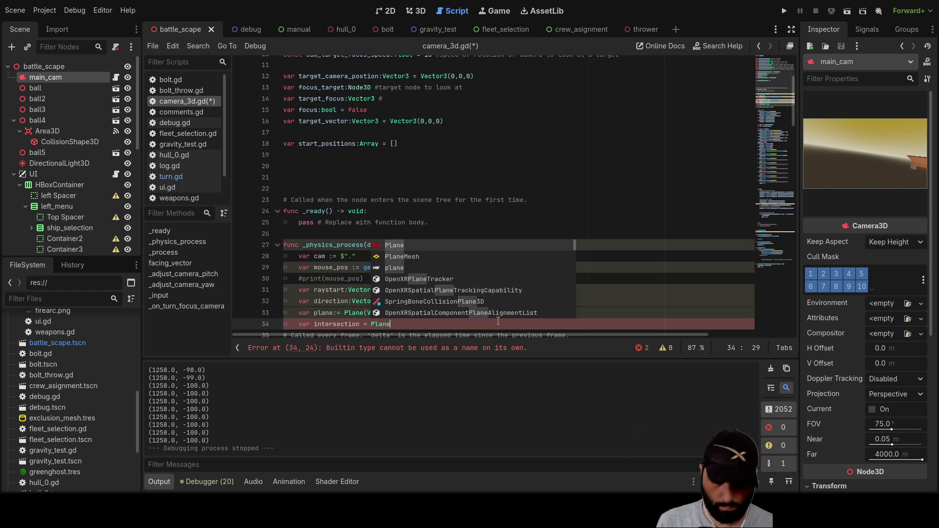
type(".inter")
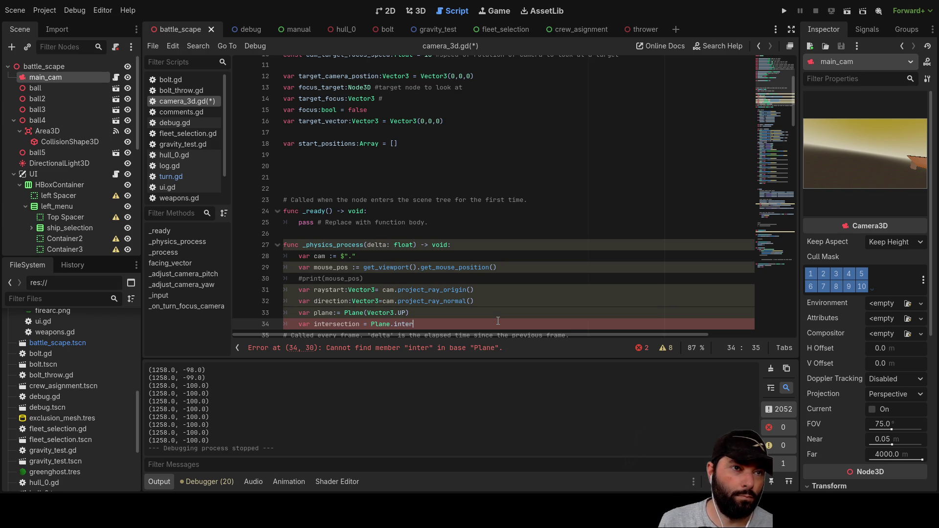
key("Left")
key("Left")
key("Left")
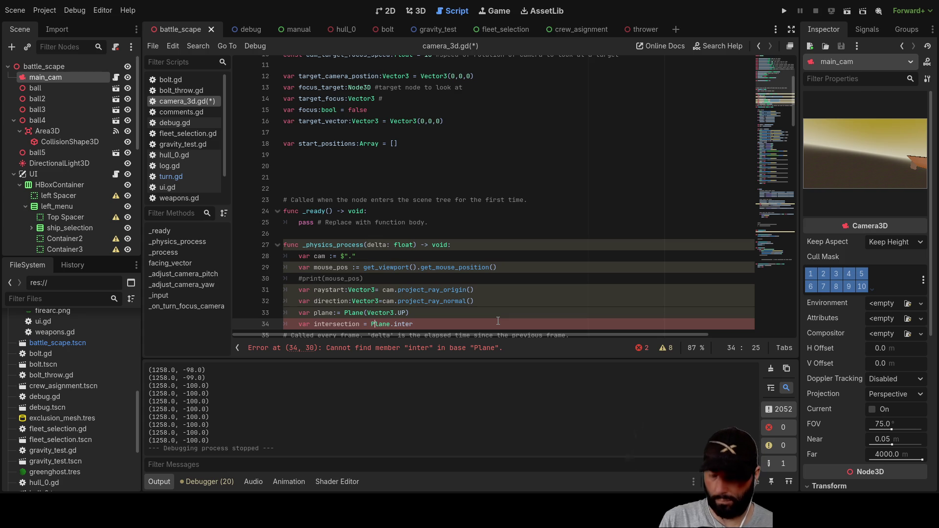
key("End")
key("ctrl+space")
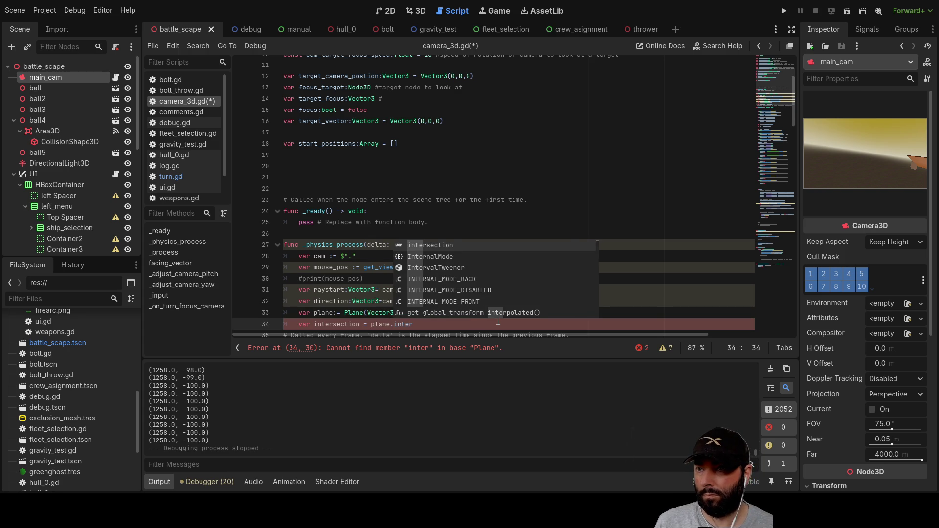
key("Return")
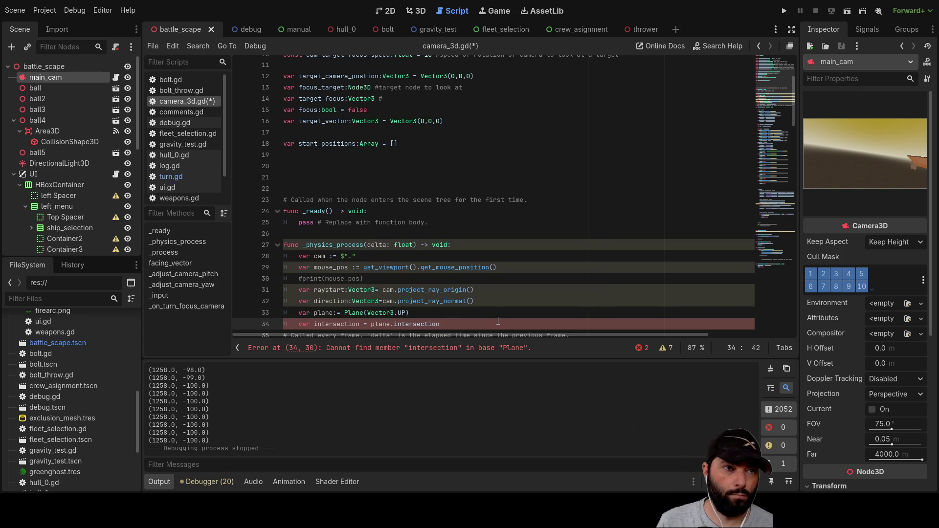
type("(")
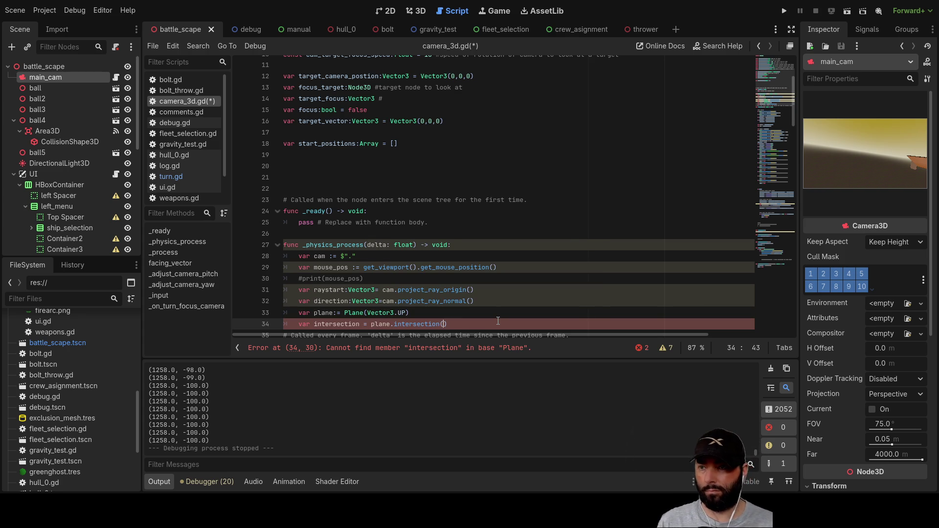
type("ray")
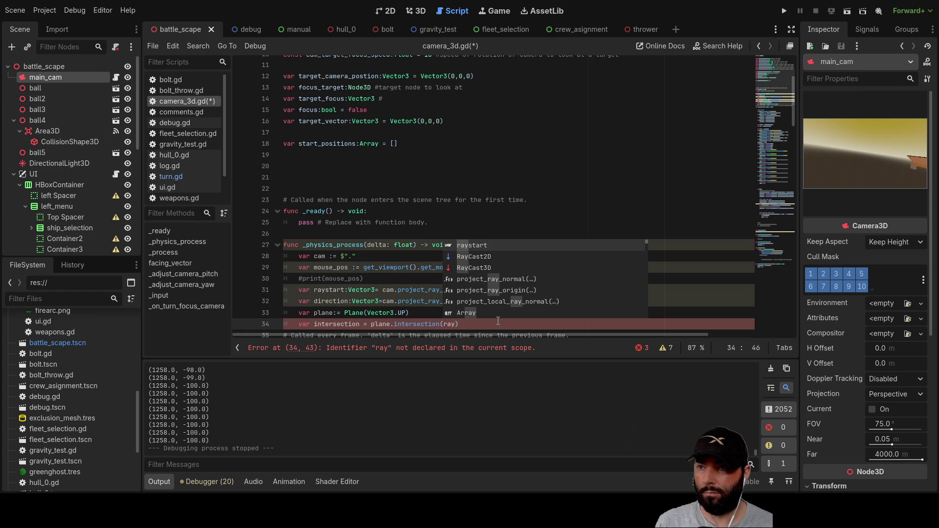
key("Return")
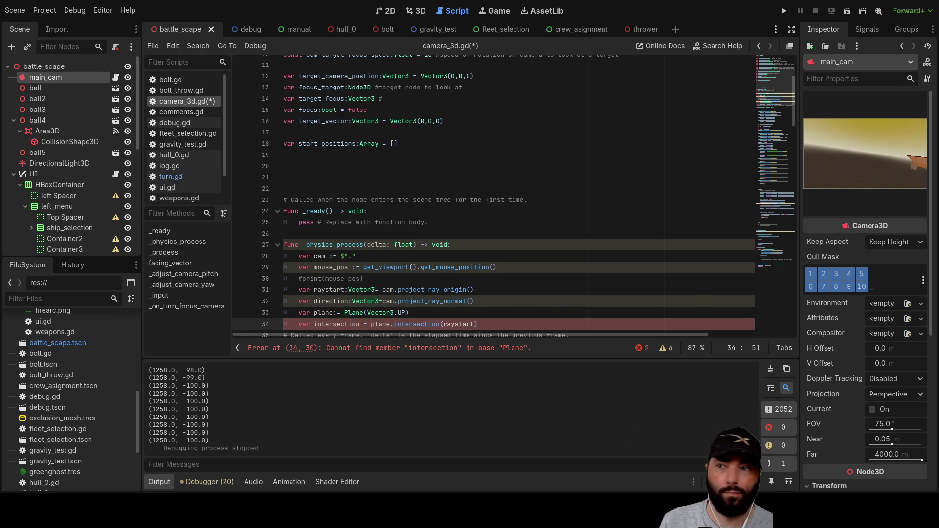
type(",di")
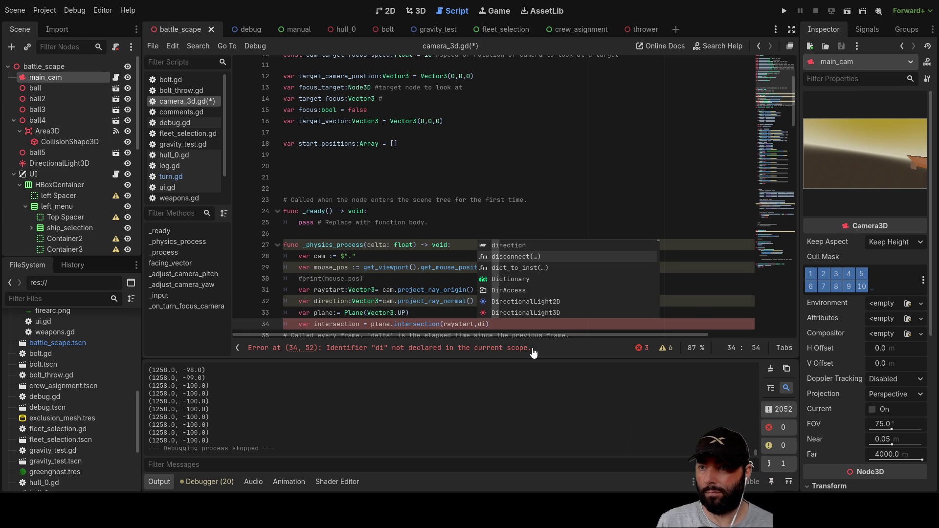
key("Return")
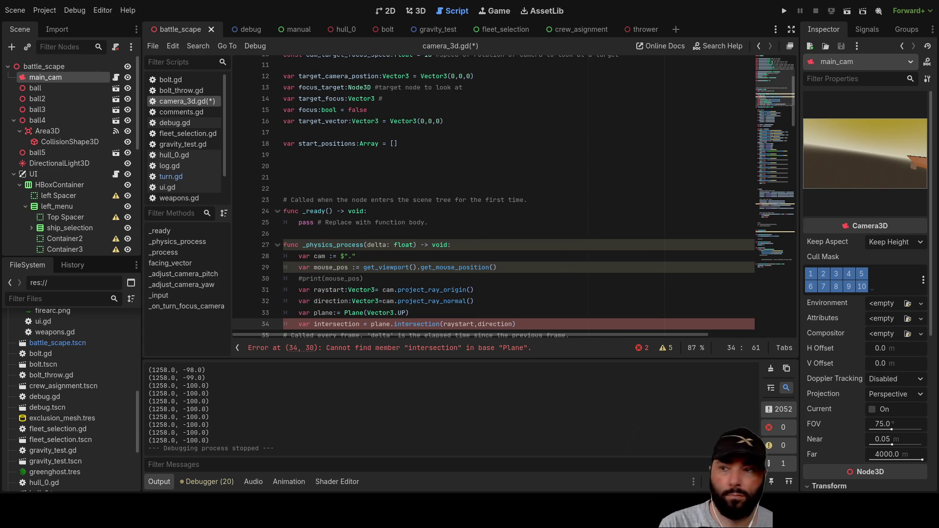
scroll(494, 195, "down", 3)
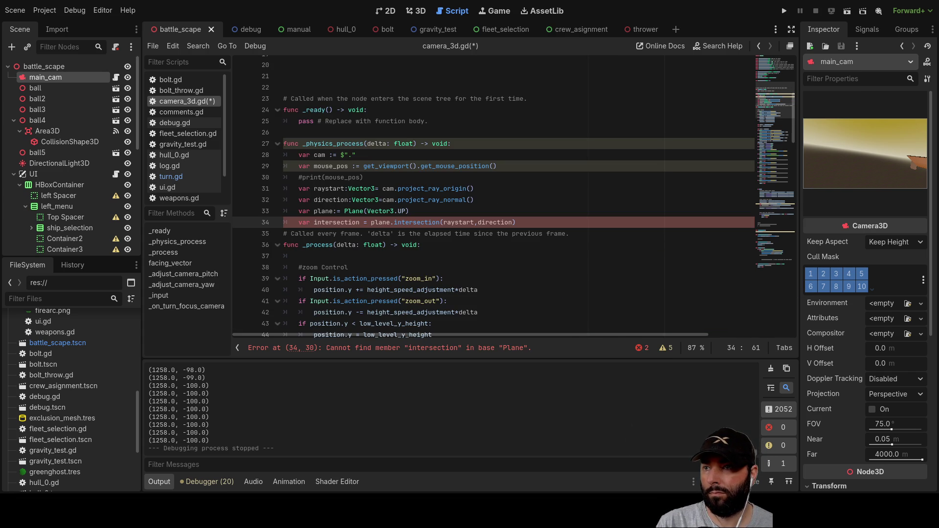
- Replace the invalid intersection method with plane.intersects_ray
left_click(474, 188)
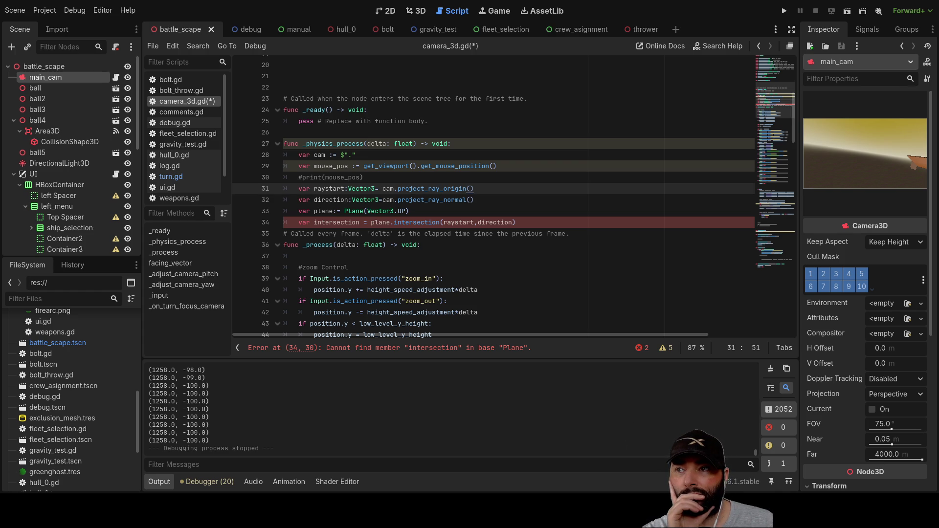
double_click(418, 223)
key("BackSpace")
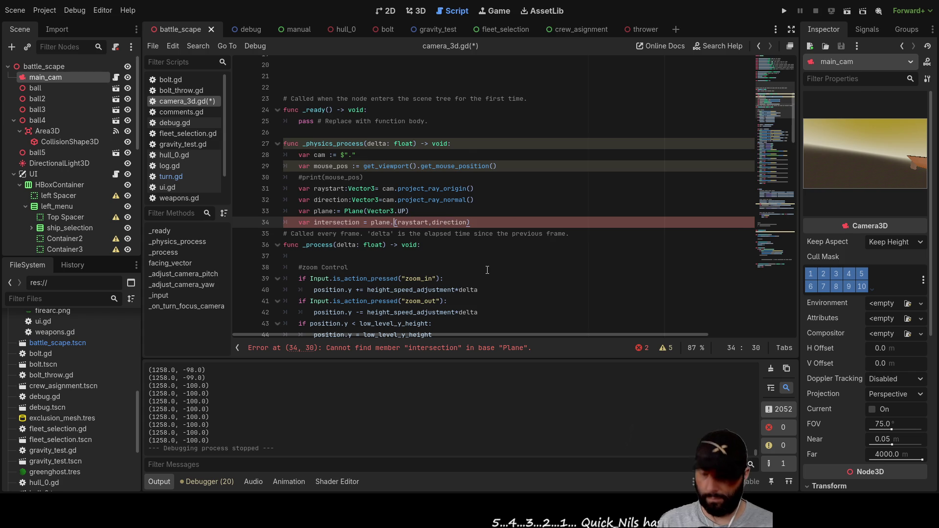
type("in")
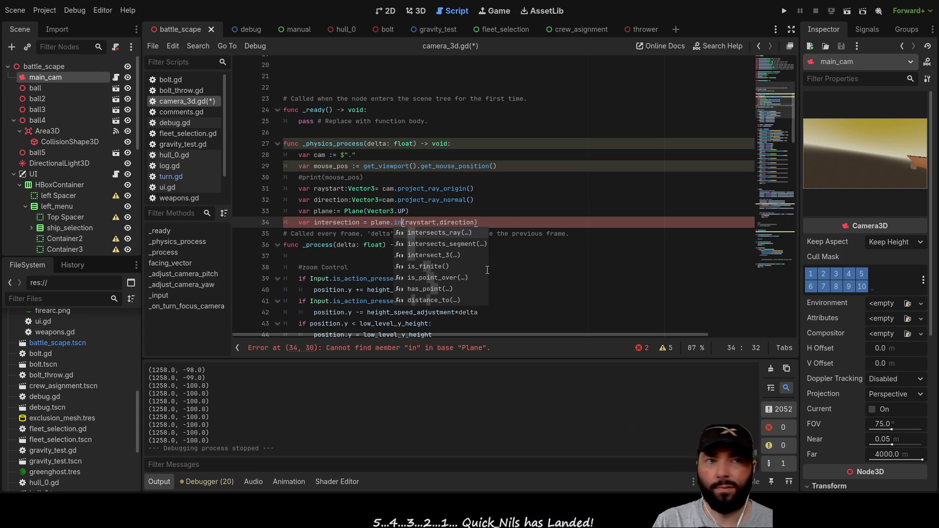
key("Return")
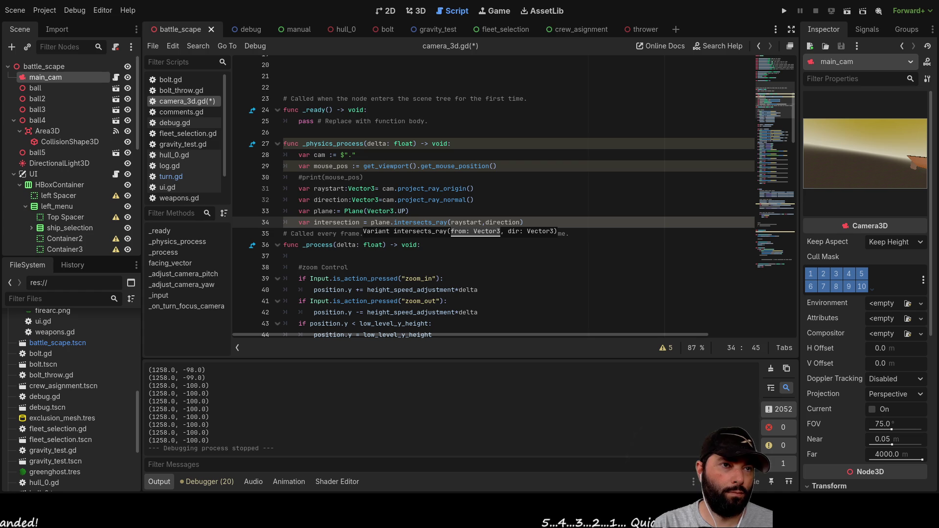
- Add an indented print(intersection) line below it and run the project
scroll(494, 195, "down", 2)
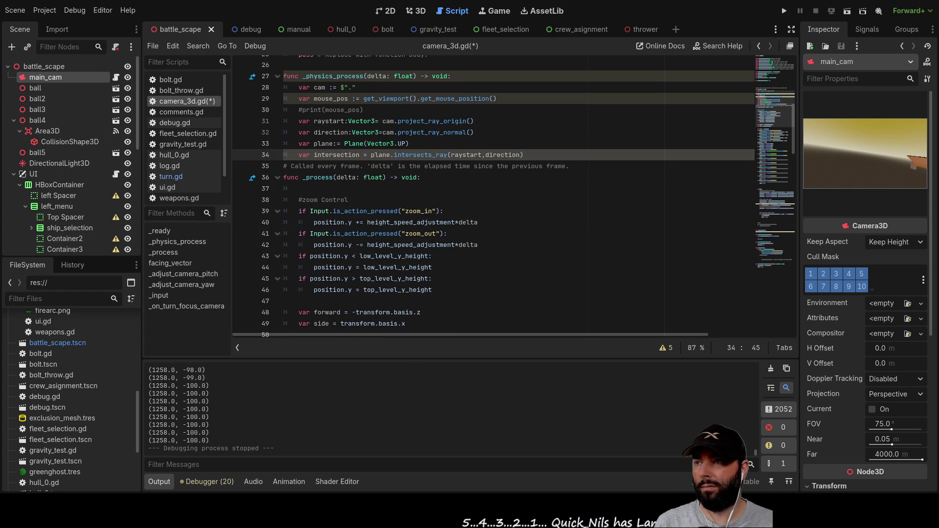
key("Return")
key("Return")
key("Return")
key("Up")
key("Up")
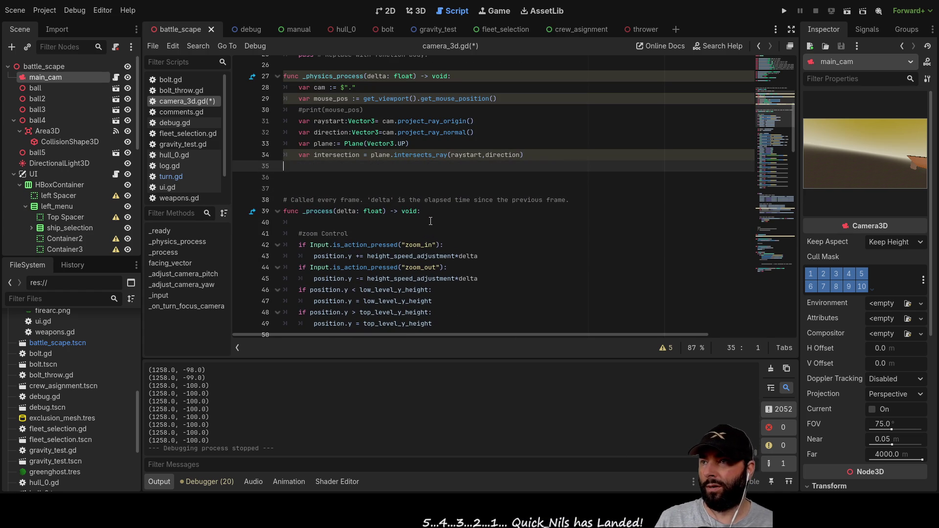
key("Tab")
type("print(intersec")
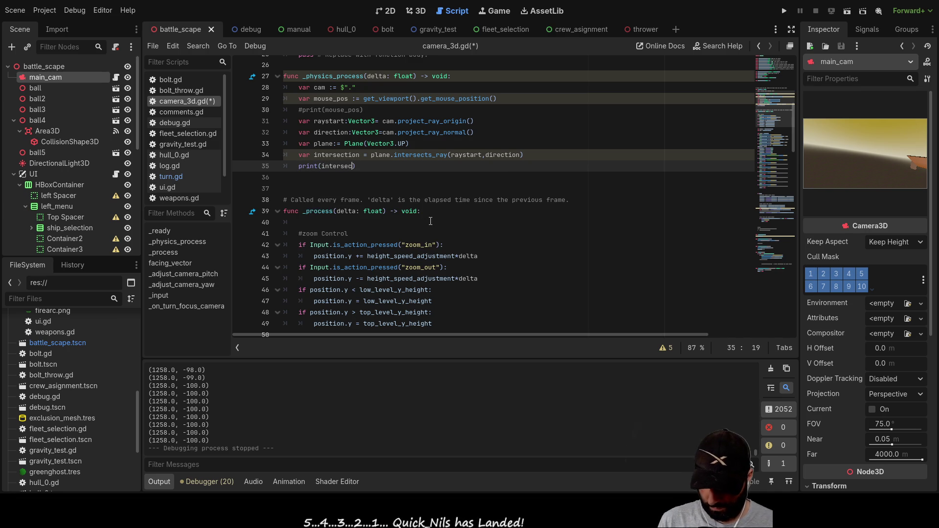
type("t")
key("Return")
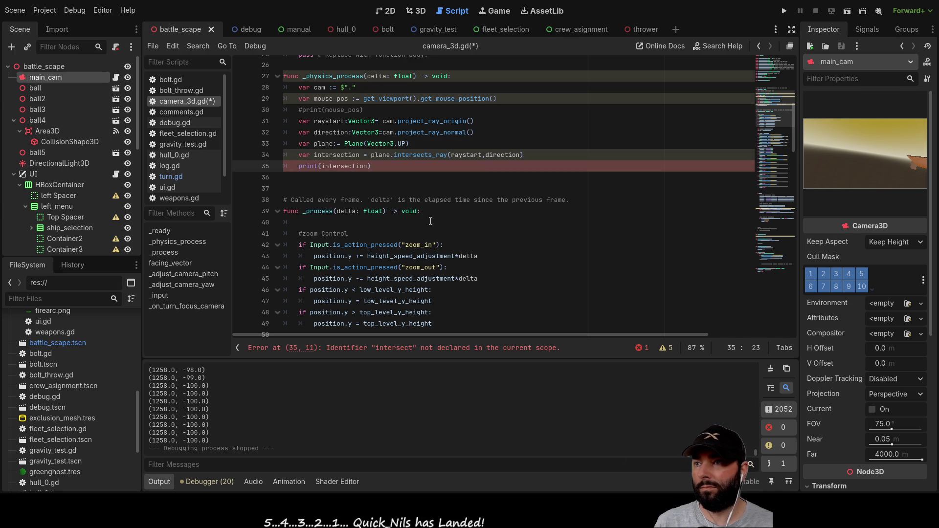
left_click(784, 11)
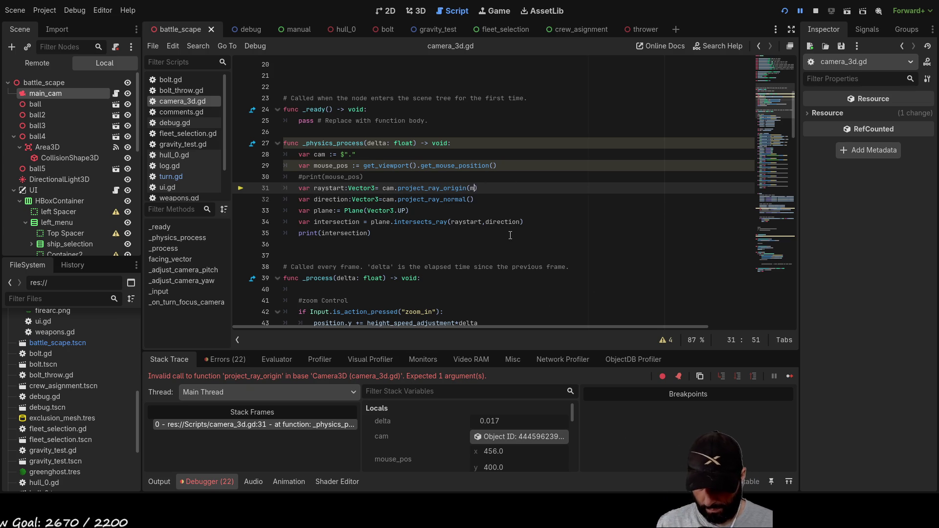
- Pass mouse_pos into project_ray_origin and project_ray_normal, then restart the game
type("ouse_pos")
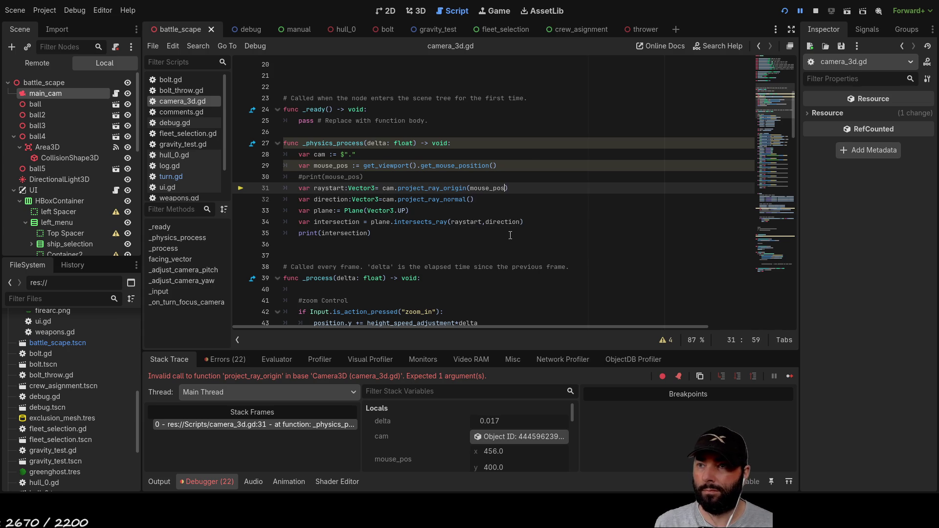
key("Down")
key("Left")
type("mouse")
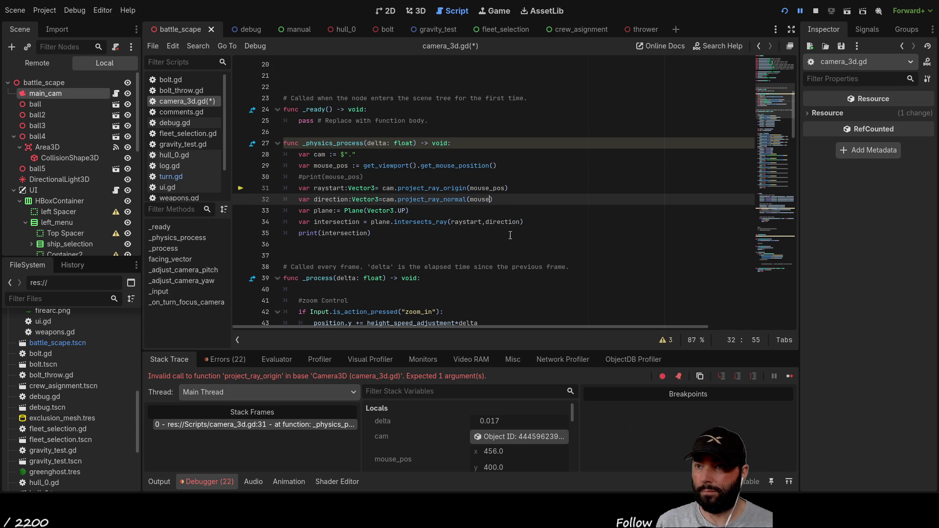
type("_pos")
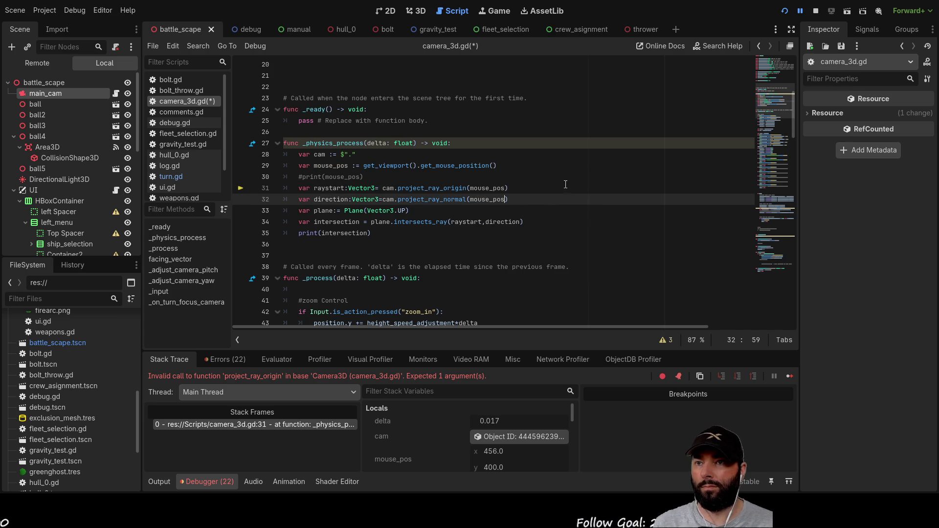
left_click(812, 12)
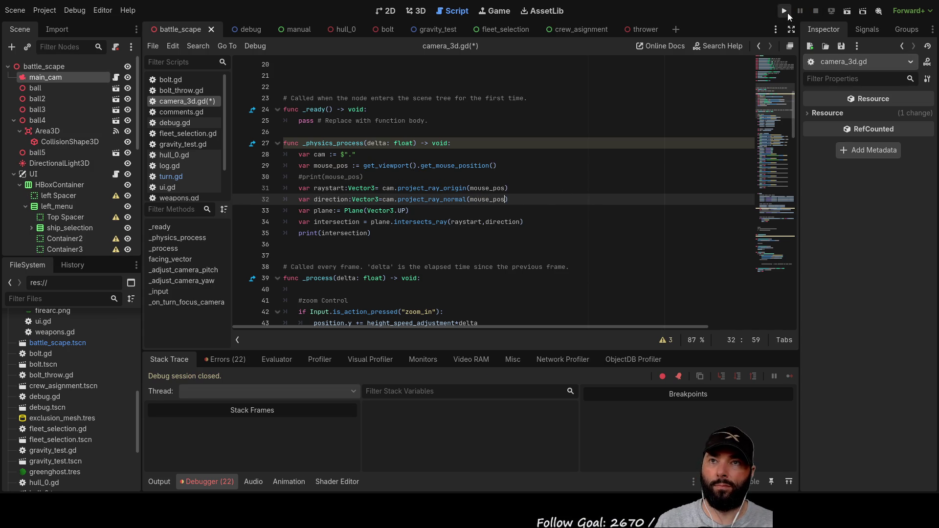
left_click(787, 12)
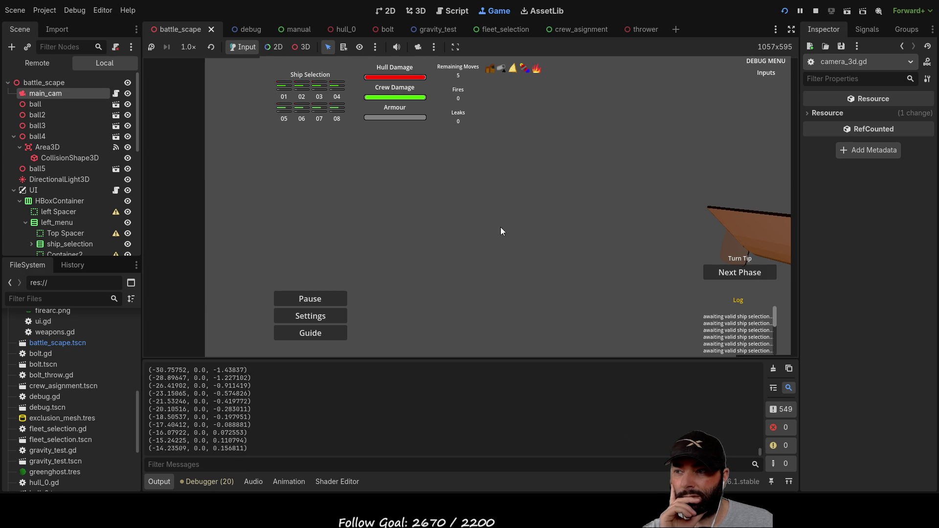
- Make the water node visible in the running game
scroll(64, 190, "down", 3)
scroll(63, 190, "down", 8)
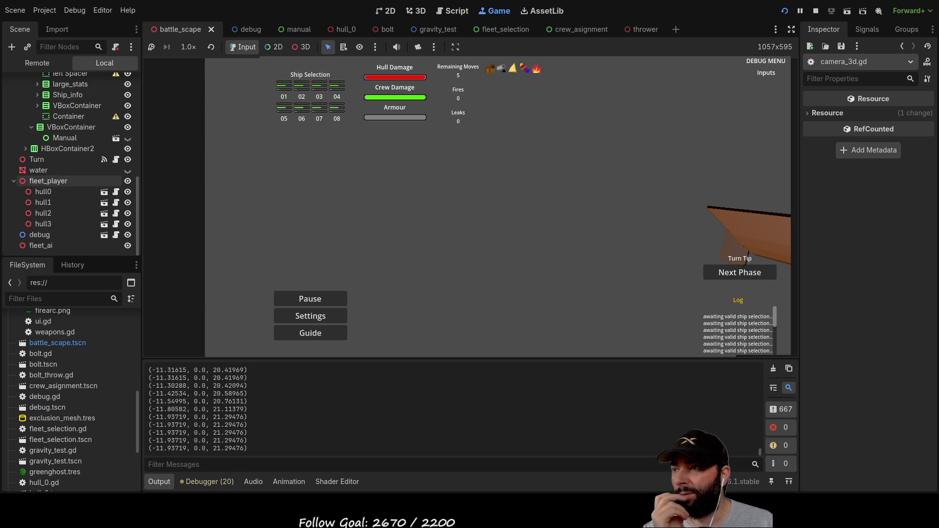
left_click(127, 171)
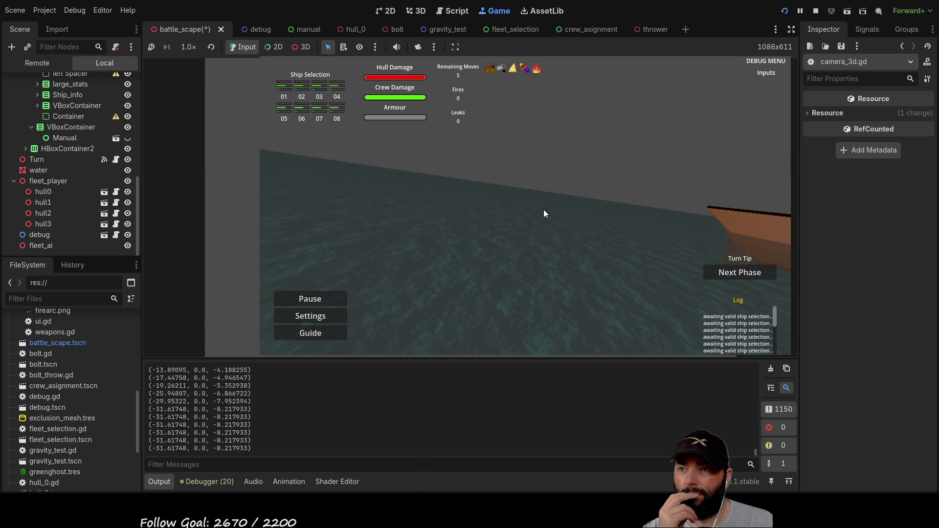
- Fly the game camera around the ships to check printed intersections, then stop with F8
scroll(597, 210, "up", 3)
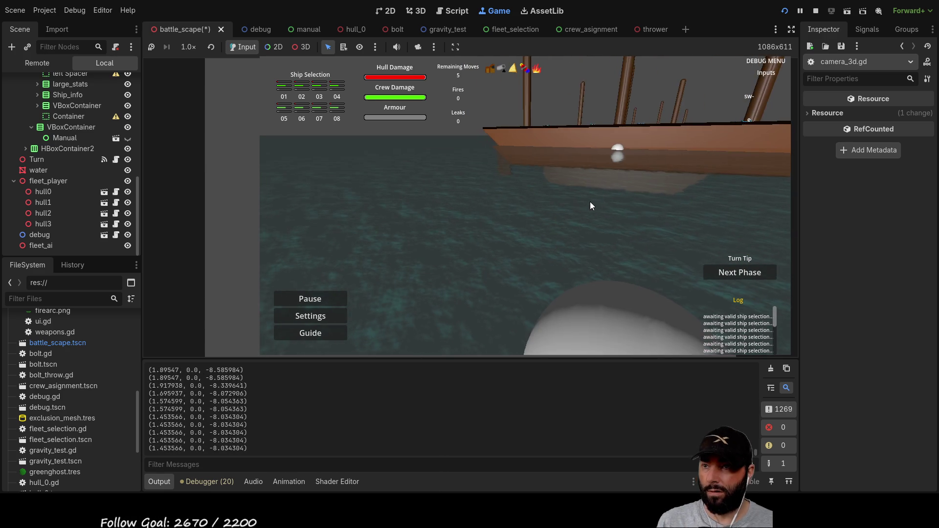
scroll(535, 193, "down", 3)
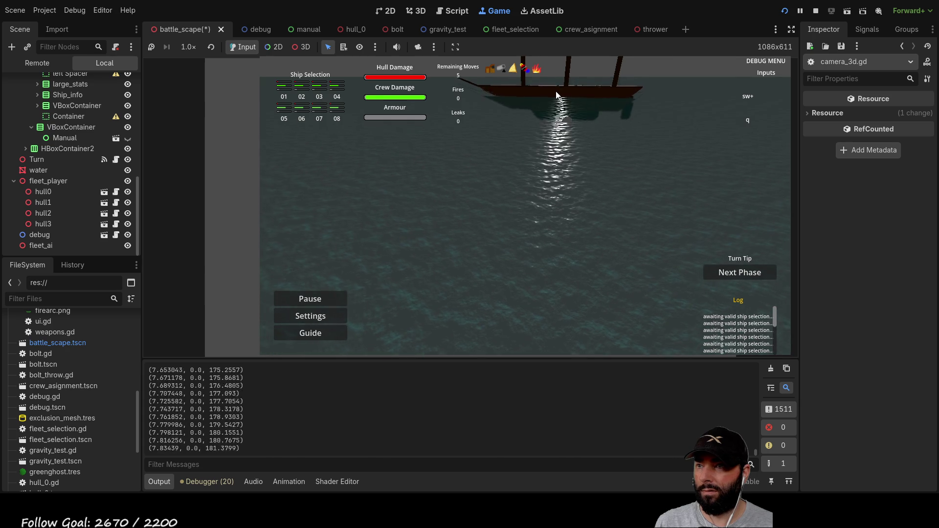
scroll(491, 225, "up", 3)
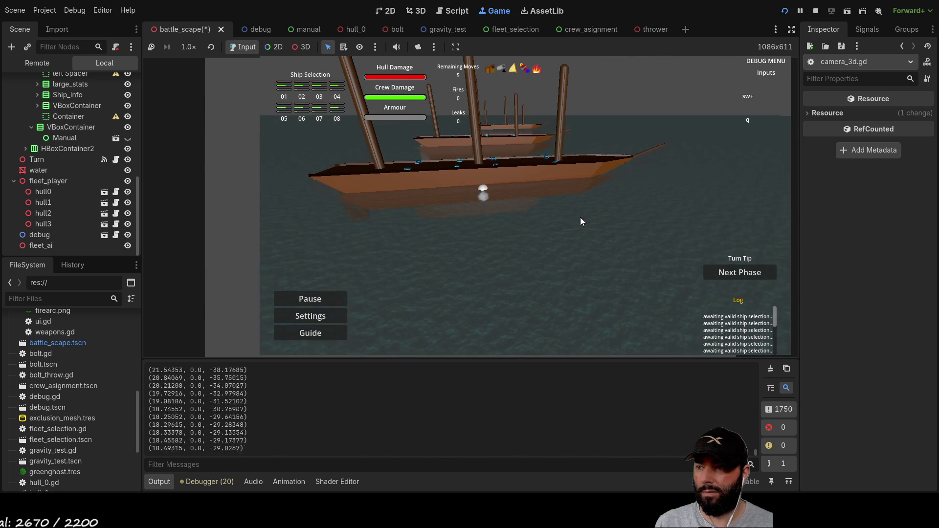
left_click_drag(575, 217, 659, 226)
left_click_drag(529, 225, 470, 217)
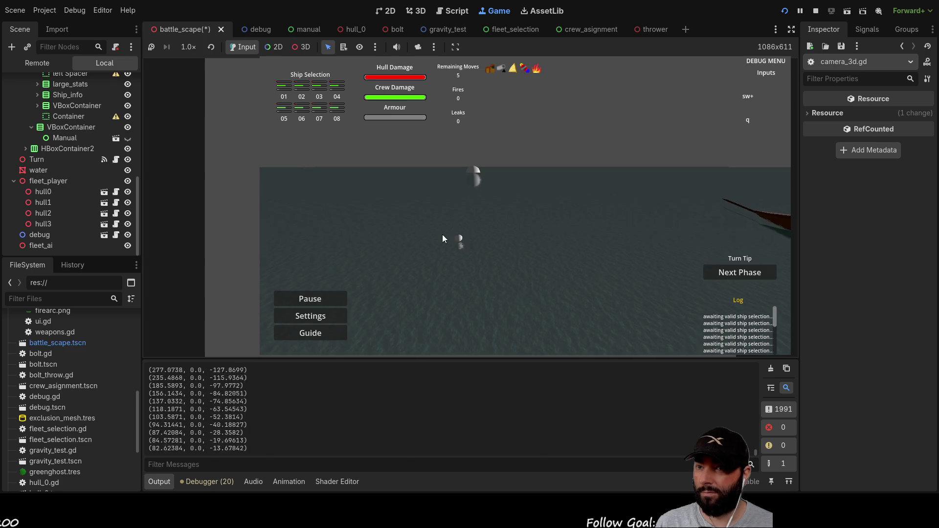
left_click_drag(421, 234, 518, 237)
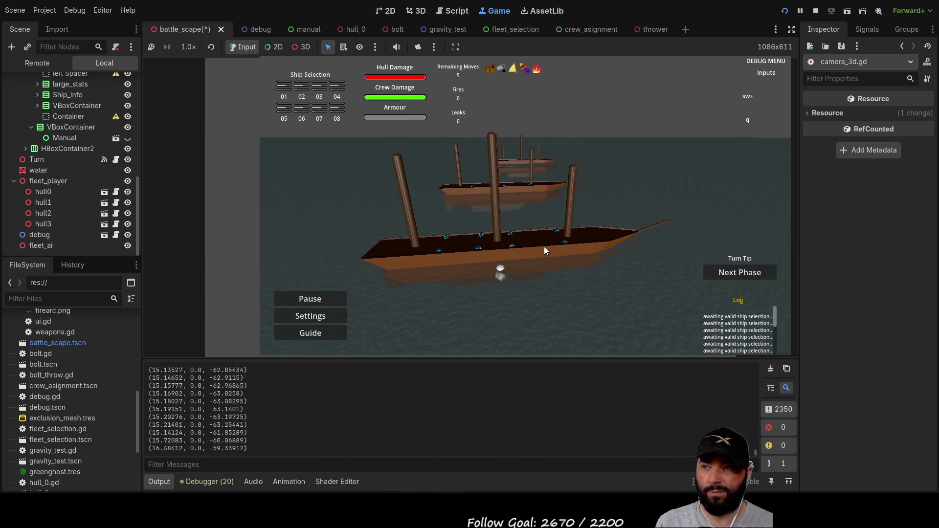
mouse_move(611, 286)
left_mouse_down()
mouse_move(618, 266)
mouse_move(583, 272)
mouse_move(555, 147)
left_mouse_up()
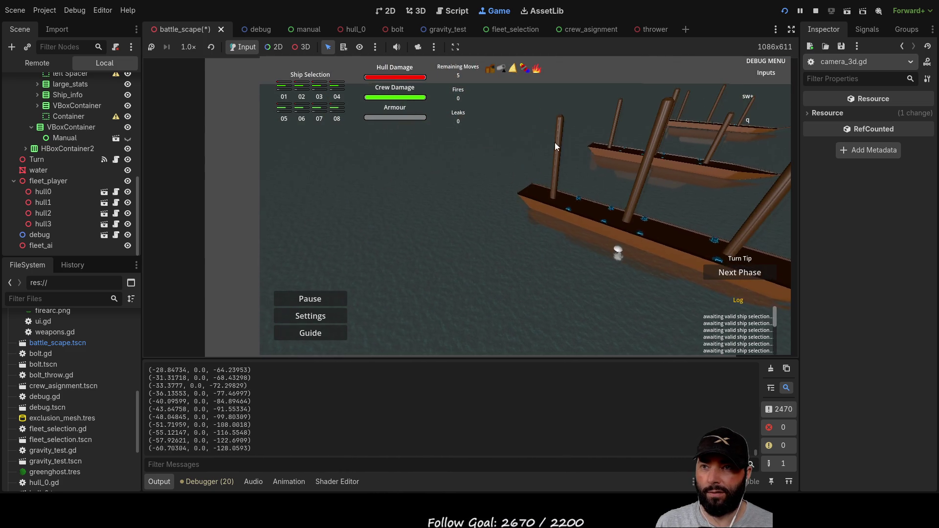
left_click_drag(390, 198, 571, 201)
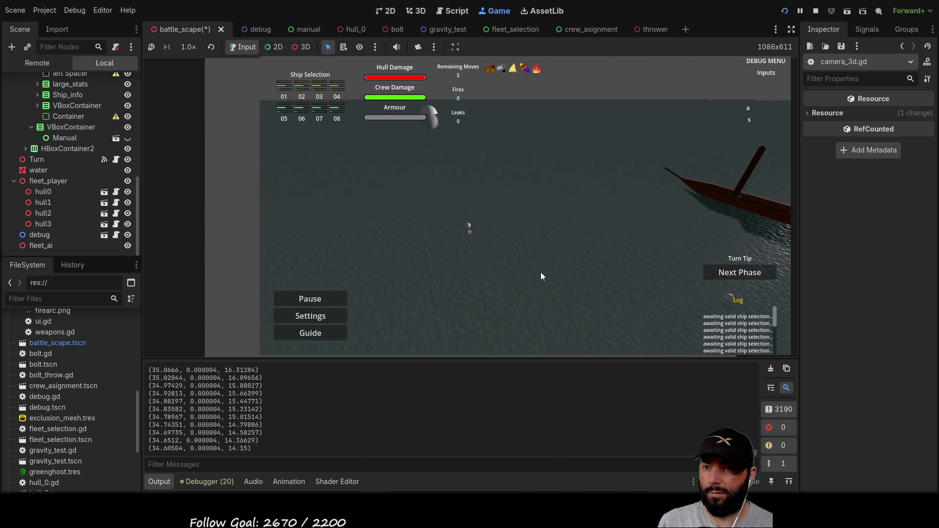
key("a")
key("s")
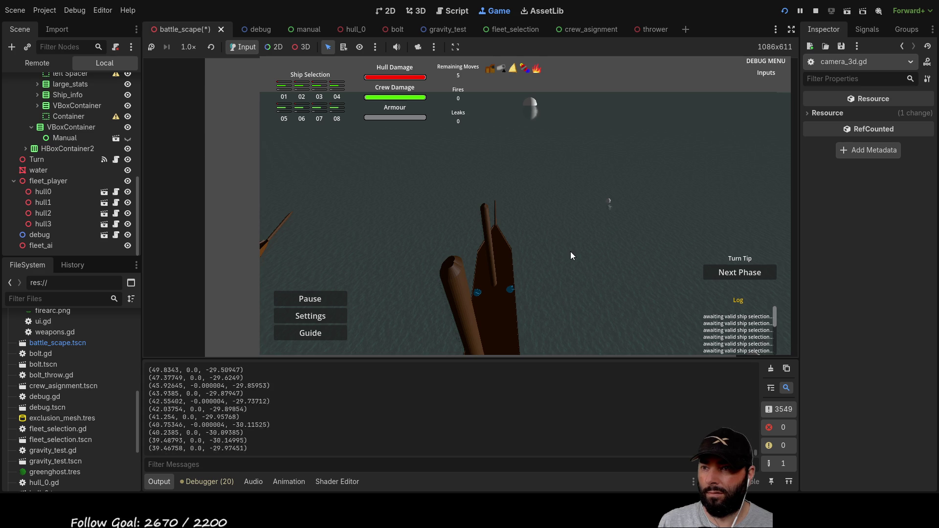
key("a")
key("s")
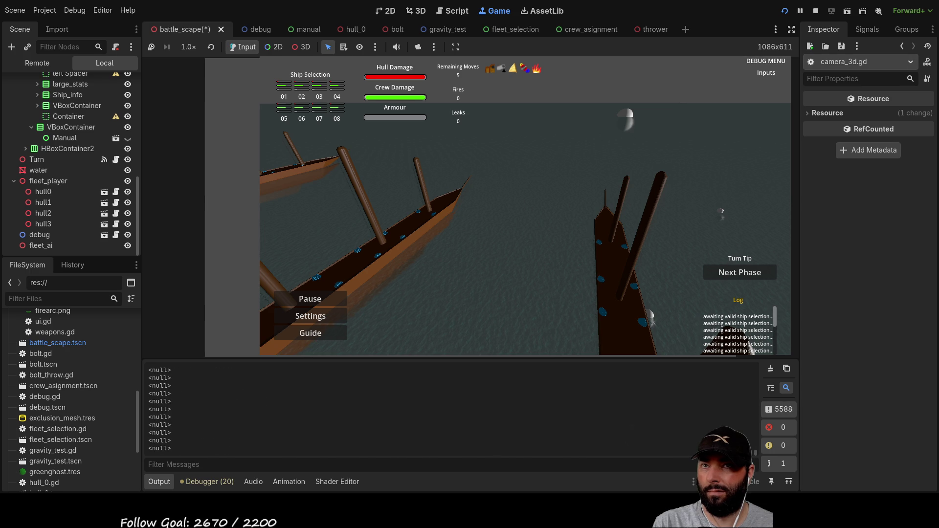
key("F8")
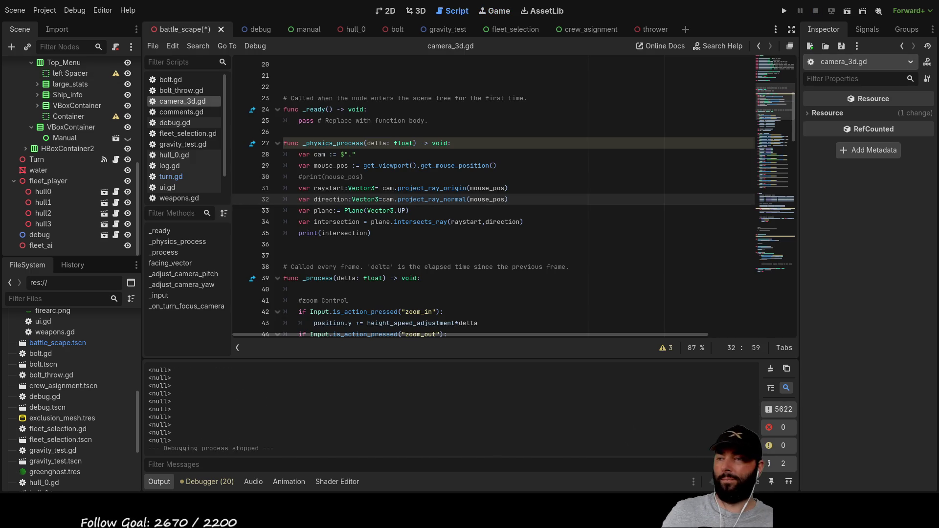
- Open turn.gd and scroll to the _move_active_vessel function
scroll(489, 196, "up", 1)
scroll(489, 196, "down", 2)
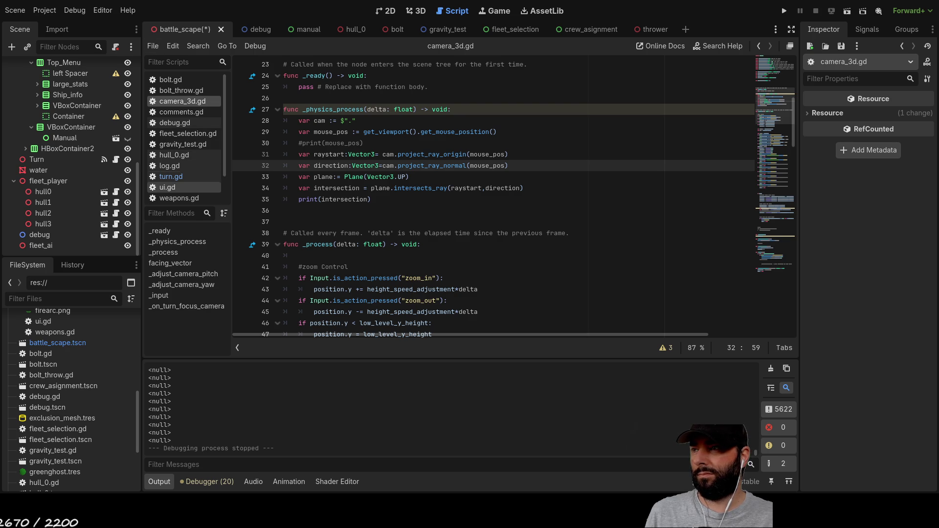
left_click(171, 176)
scroll(384, 203, "down", 6)
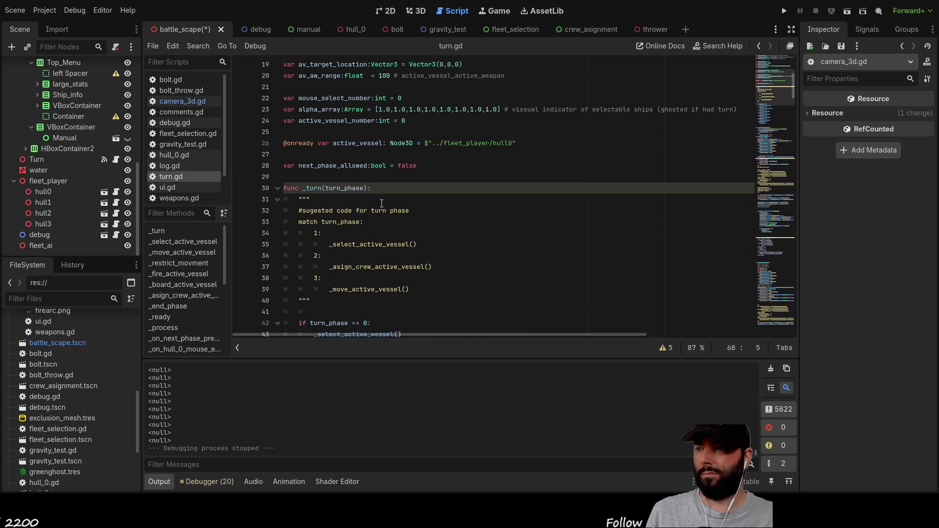
scroll(355, 176, "down", 9)
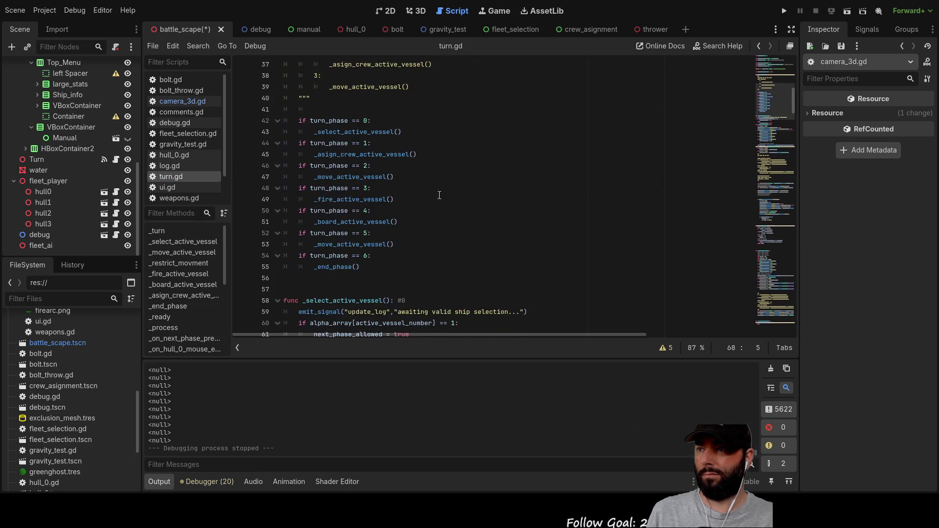
scroll(332, 184, "down", 3)
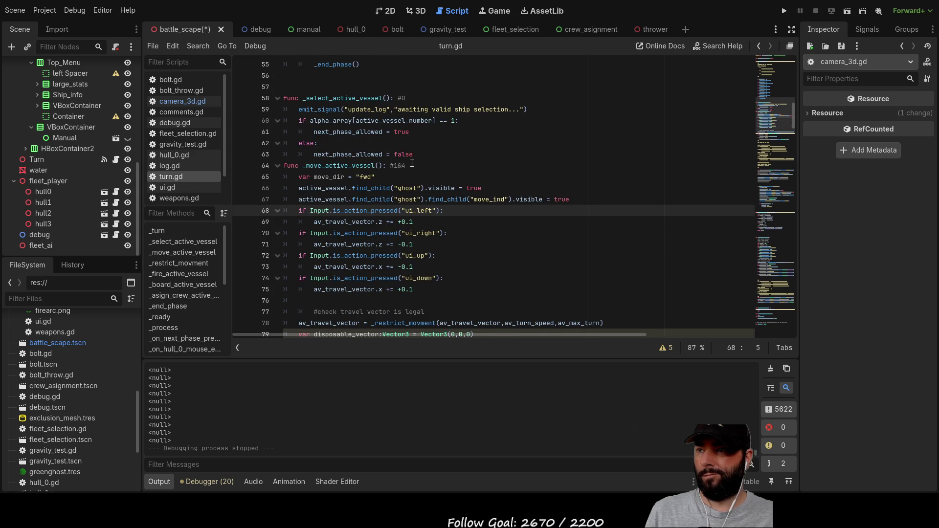
scroll(409, 171, "down", 4)
scroll(411, 205, "up", 5)
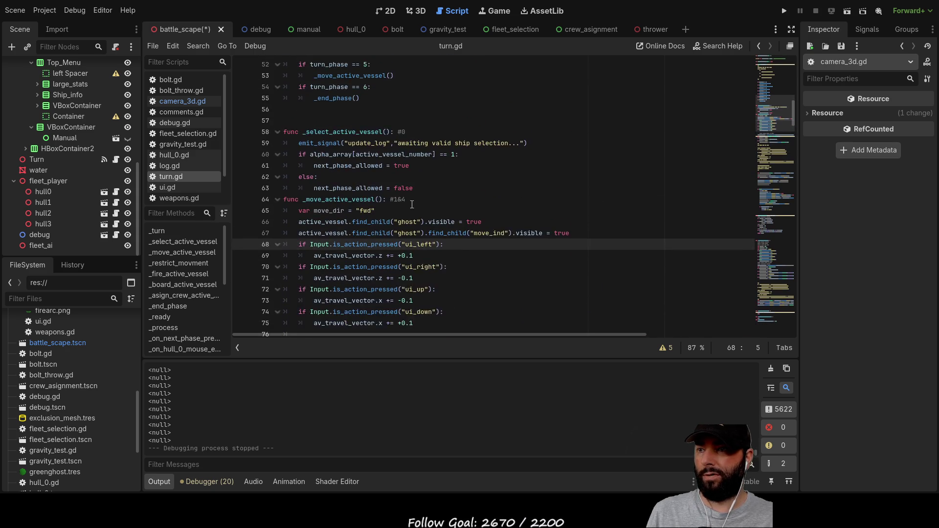
scroll(412, 204, "down", 4)
scroll(441, 213, "up", 2)
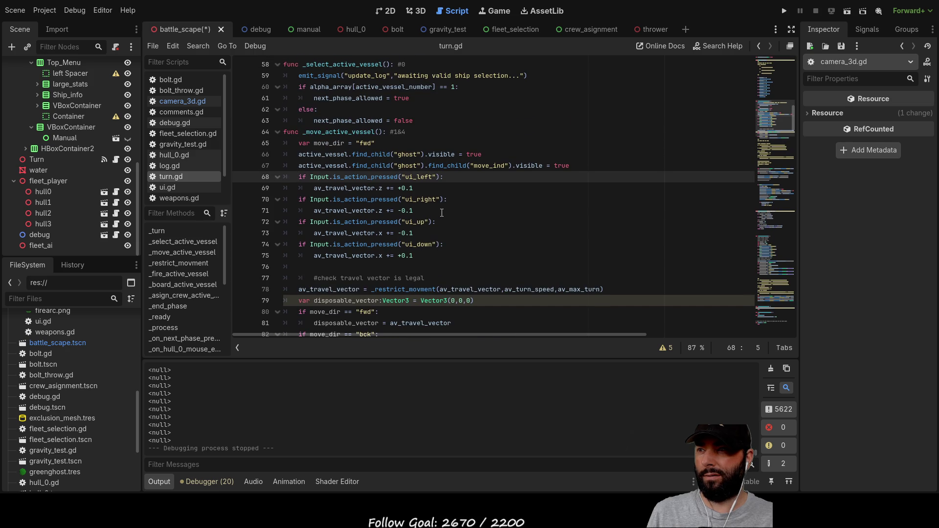
- Insert blank lines above the ui_left input check, then switch to comments.gd
left_click(295, 140)
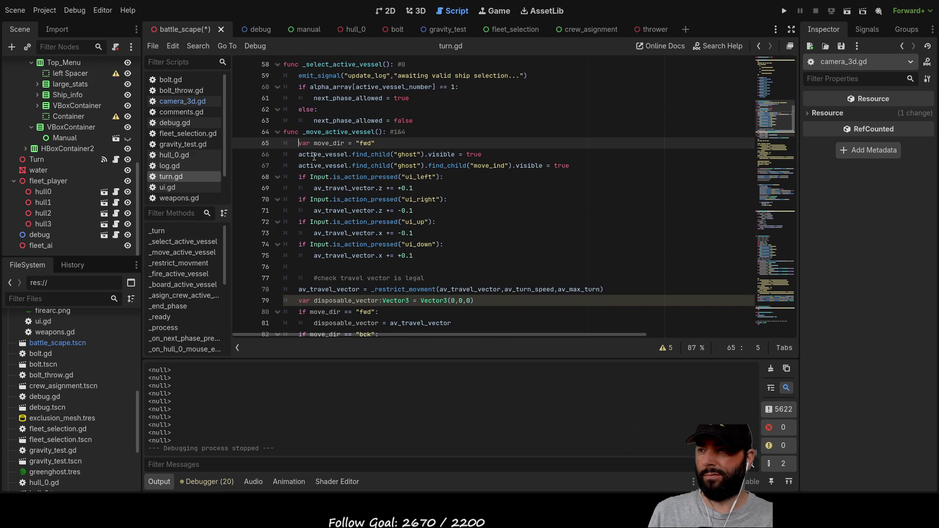
key("Down")
key("Down")
key("Down")
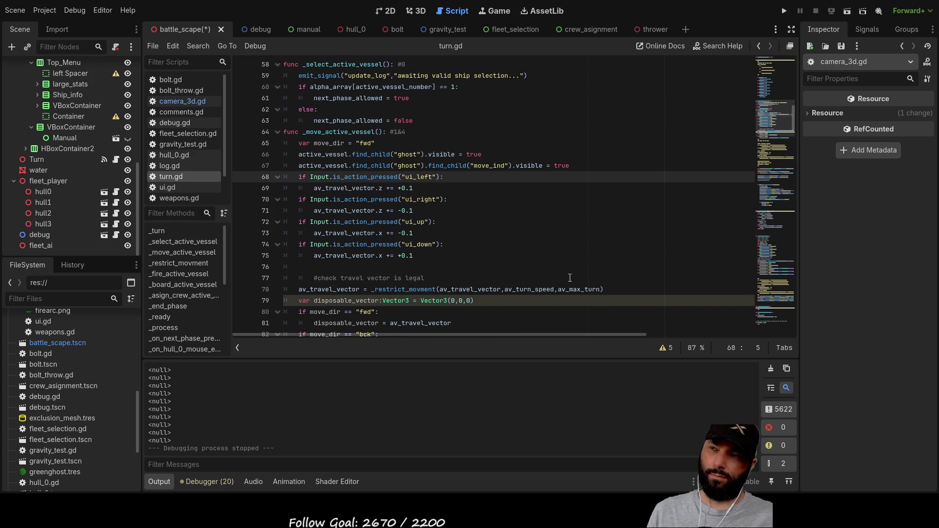
key("Return")
key("Return")
key("Return")
key("Return")
key("Up")
key("Up")
key("Up")
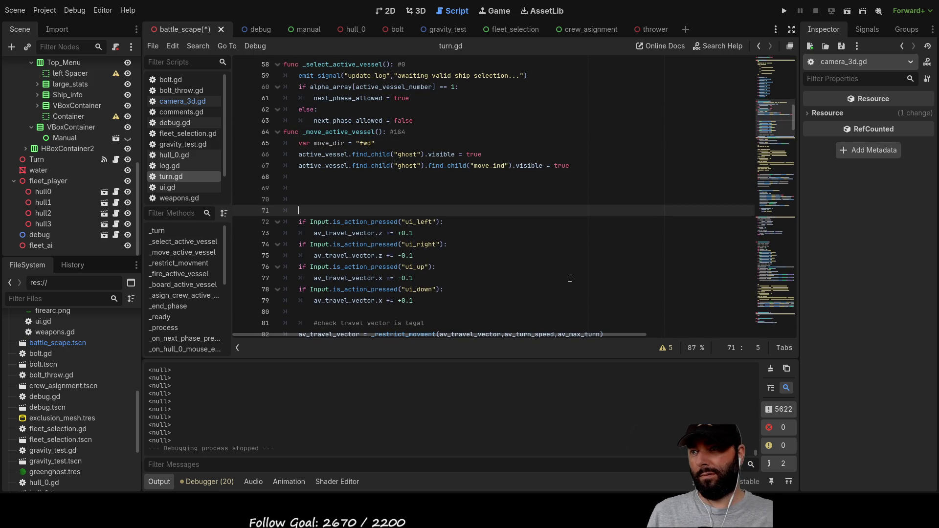
key("Up")
key("Up")
key("Up")
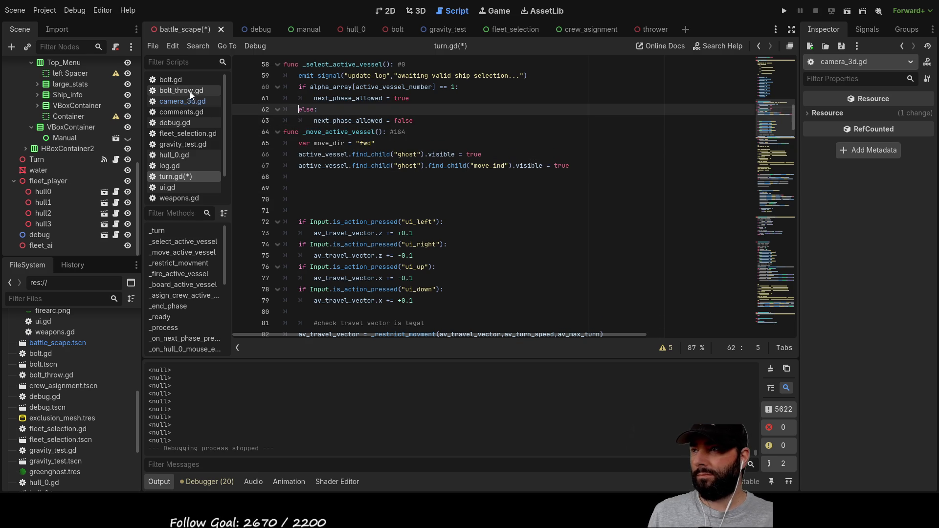
left_click(184, 111)
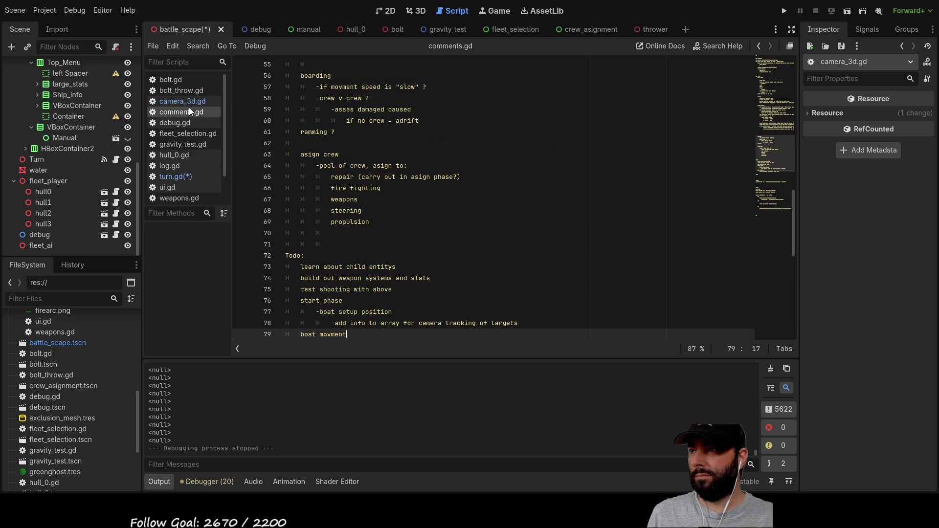
- Remove the whole ray-intersection _physics_process function and its blank lines from camera_3d.gd, then return to turn.gd
left_click(189, 101)
scroll(430, 193, "up", 4)
scroll(430, 193, "down", 3)
mouse_move(372, 233)
left_mouse_down()
mouse_move(334, 210)
mouse_move(284, 154)
left_mouse_up()
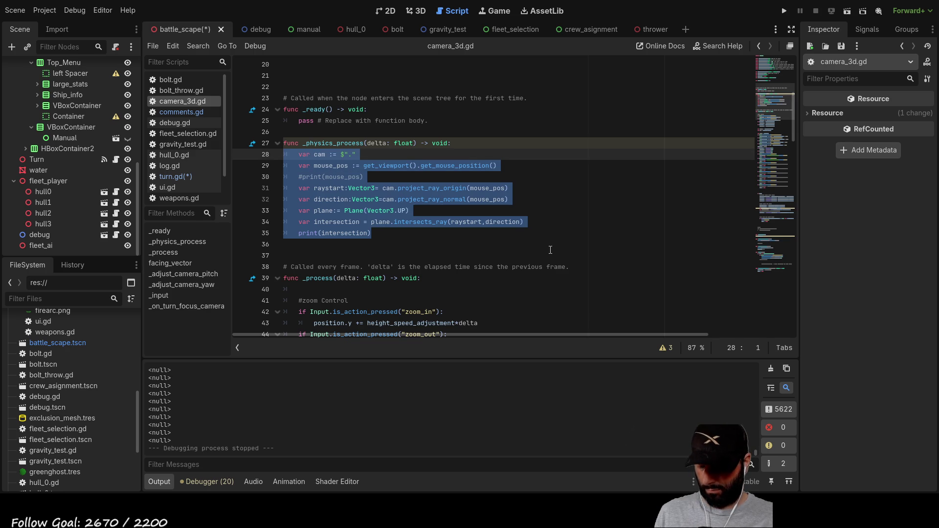
key("Delete")
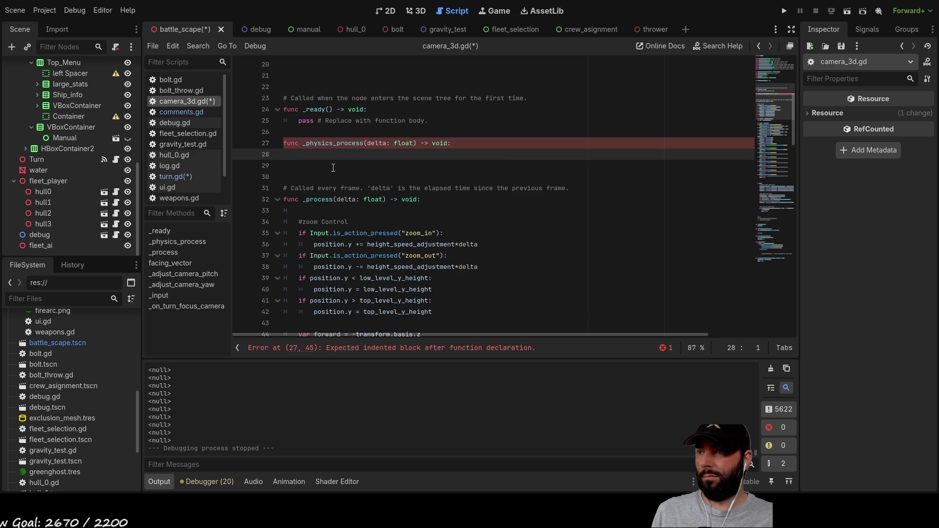
key("ctrl+z")
left_click(401, 243)
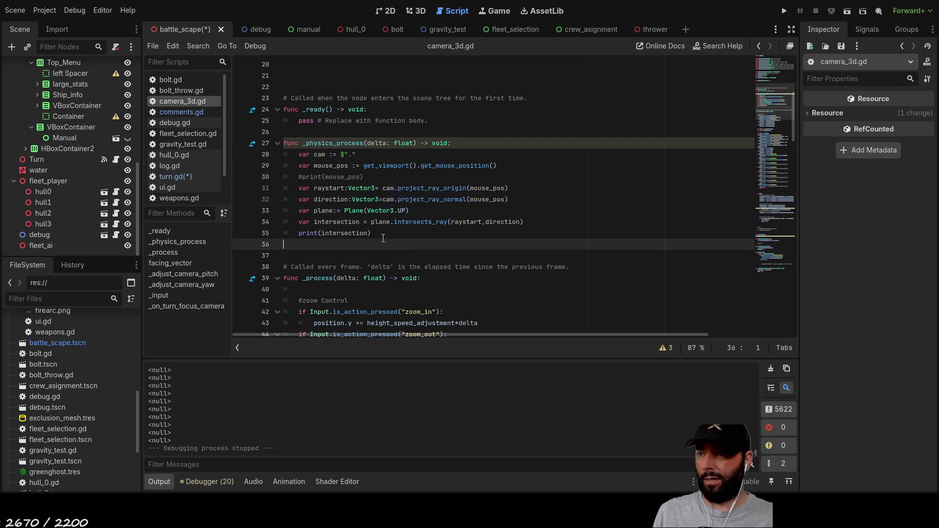
mouse_move(378, 237)
left_mouse_down()
mouse_move(274, 182)
mouse_move(266, 147)
left_mouse_up()
key("ctrl+c")
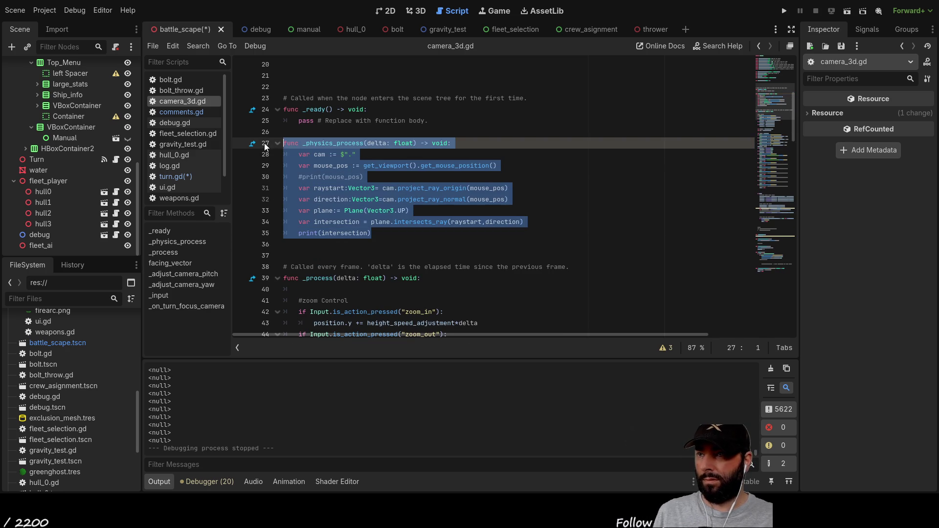
key("Delete")
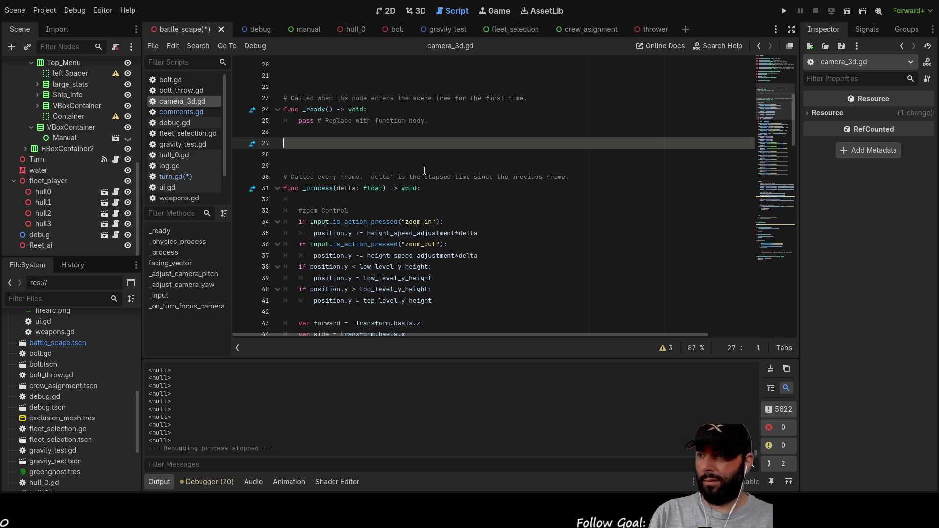
key("Delete")
key("Delete")
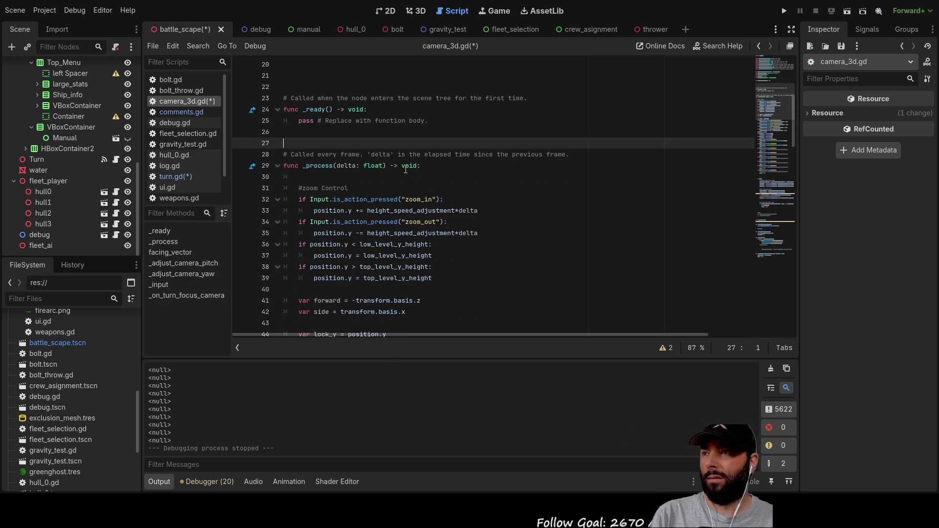
left_click(180, 177)
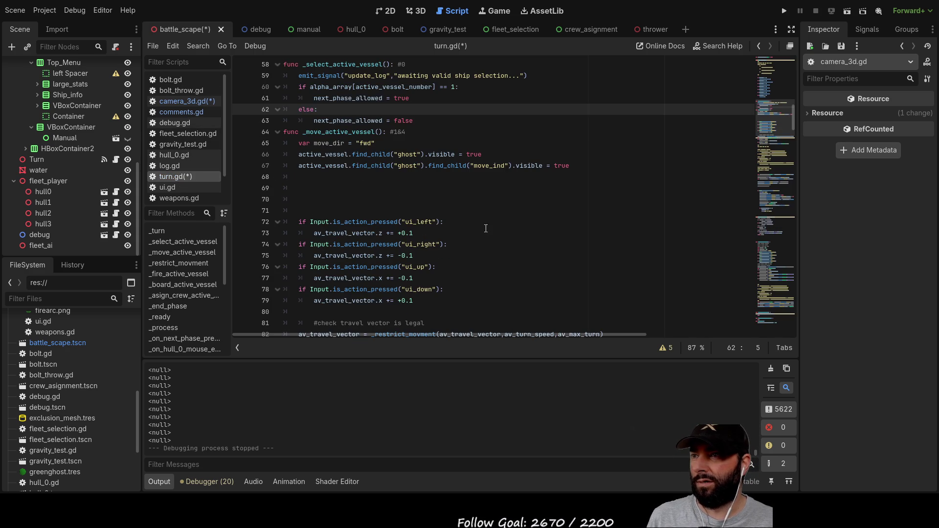
- Paste the _physics_process function below _select_active_vessel and comment out its print(intersection) line
scroll(362, 216, "up", 3)
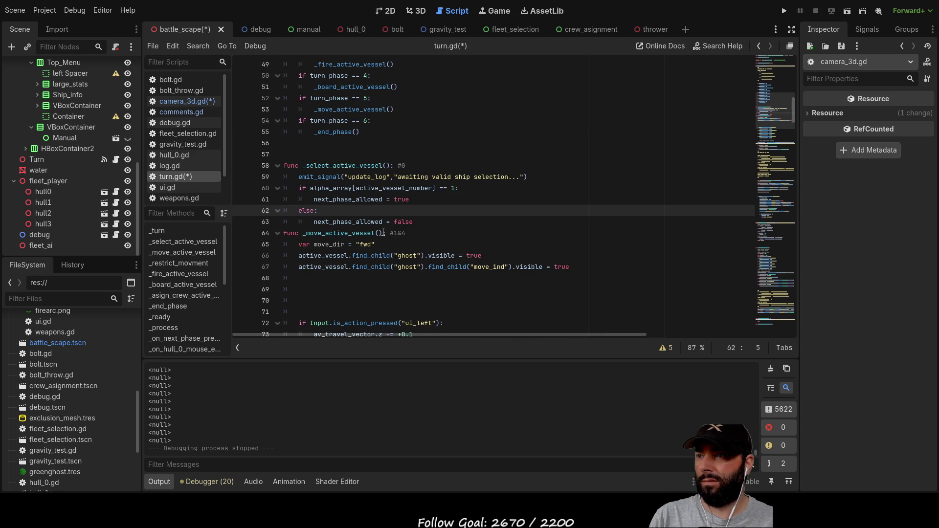
left_click(430, 226)
key("Return")
key("Return")
key("Return")
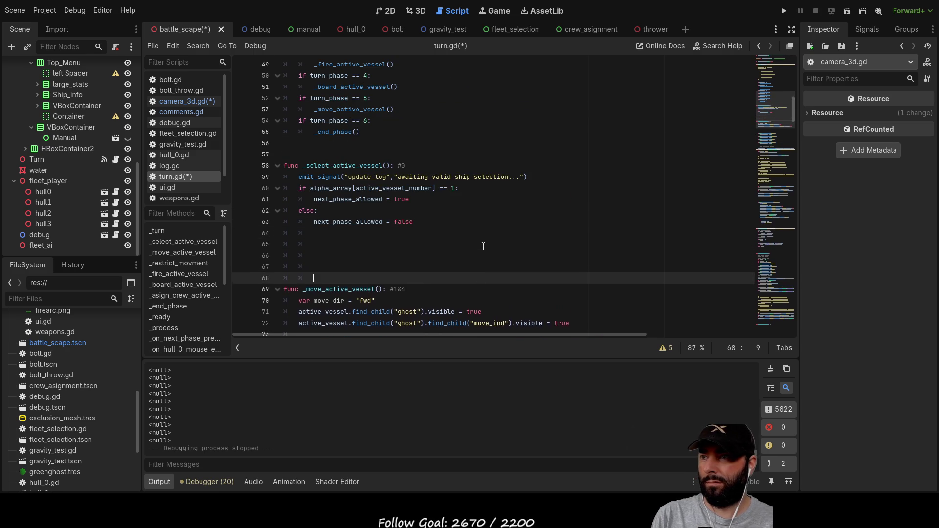
key("Up")
key("Up")
key("Up")
key("BackSpace")
key("BackSpace")
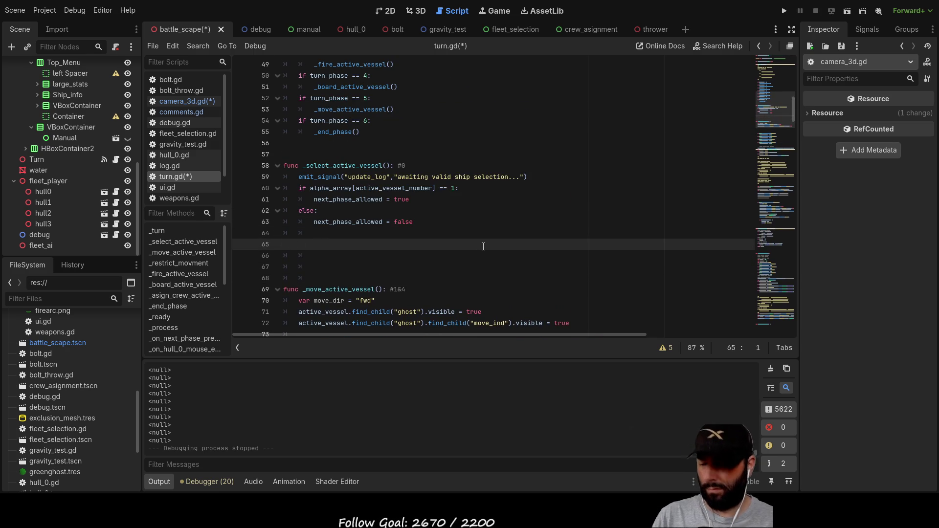
key("ctrl+v")
scroll(483, 246, "down", 3)
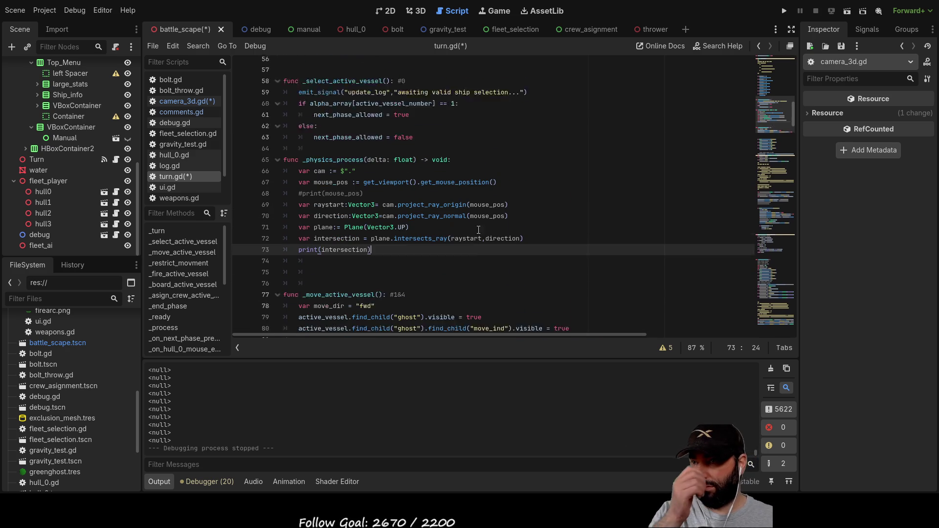
left_click(327, 240)
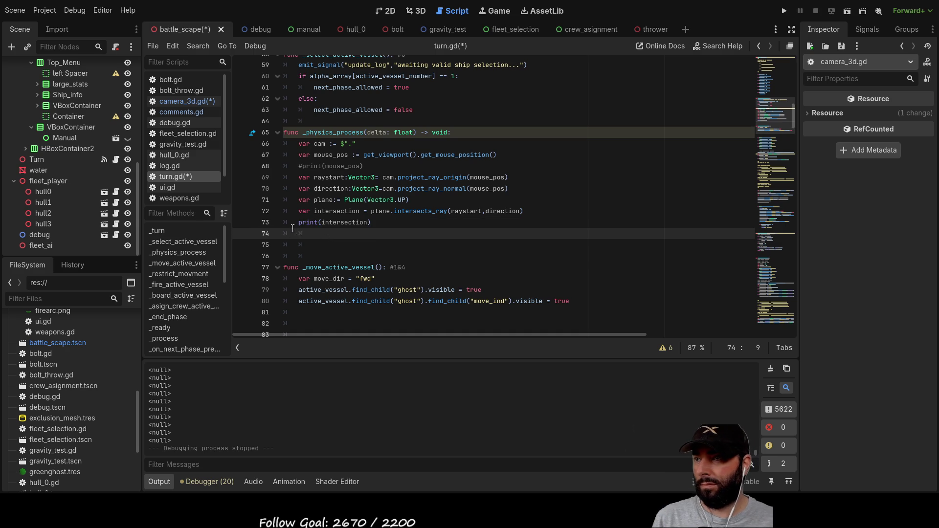
left_click(303, 225)
key("ctrl+k")
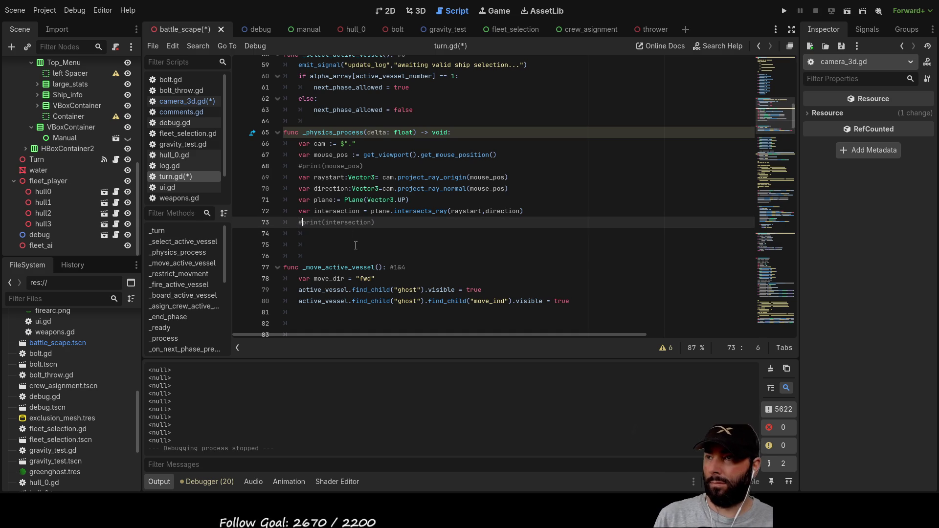
- Add room above _physics_process and begin a _mouse_sea_intersection() function header
key("Up")
key("Up")
key("Up")
key("Return")
key("Up")
key("Up")
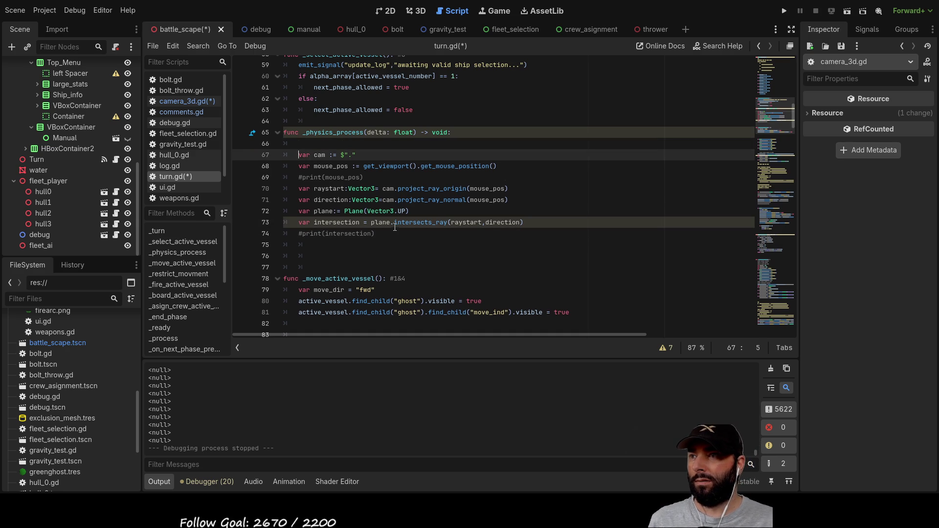
key("Home")
key("Return")
key("Return")
key("Return")
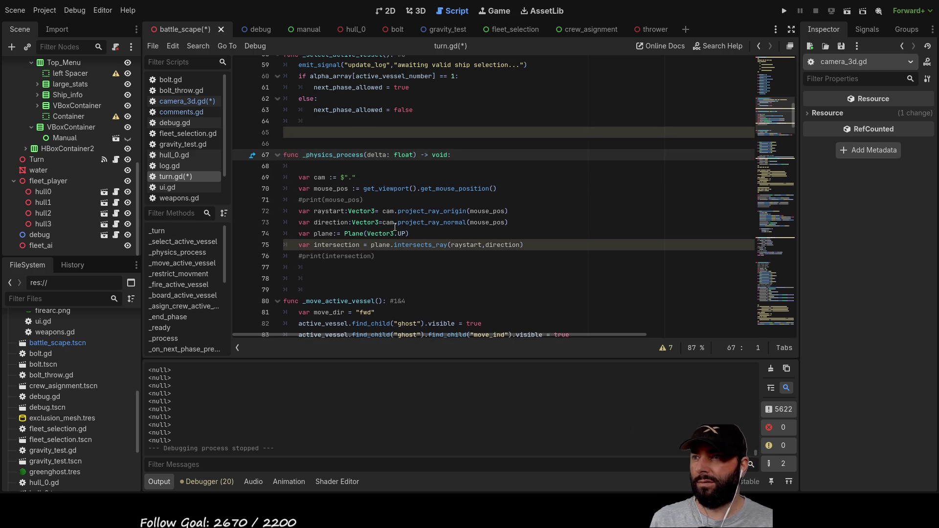
key("Up")
key("Up")
key("Up")
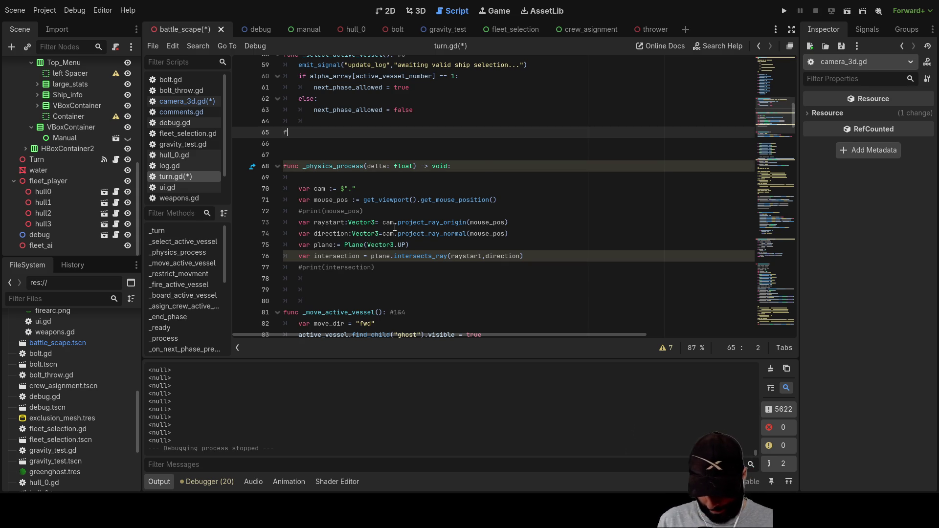
type("unc ")
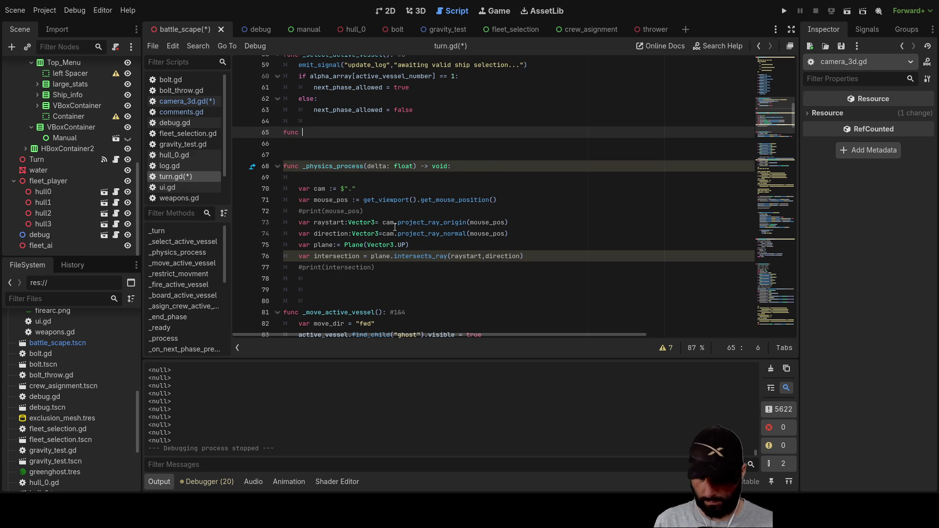
type("_mouse_")
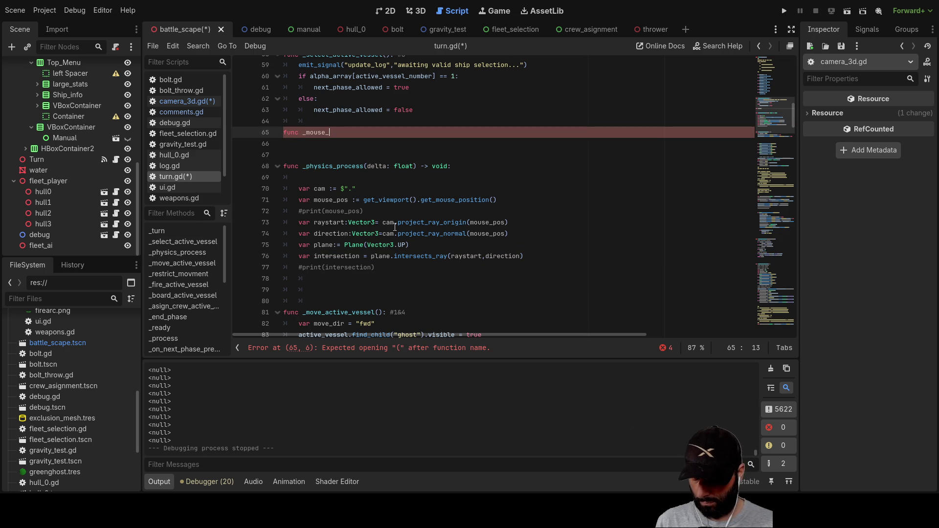
type("sea")
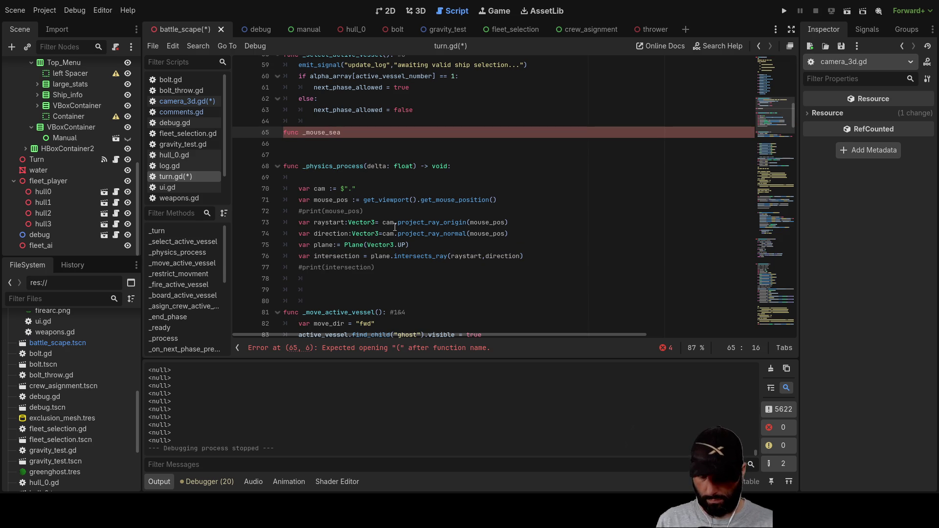
type("_intersection")
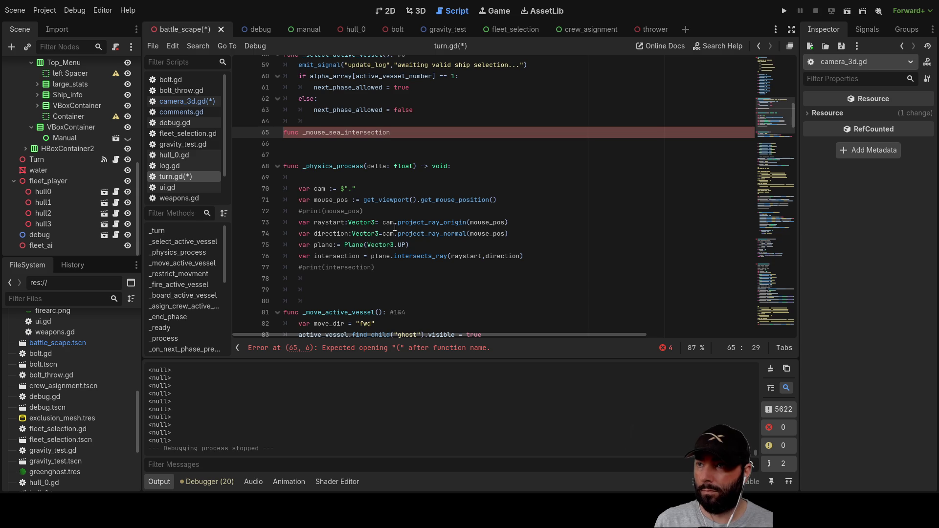
type("():")
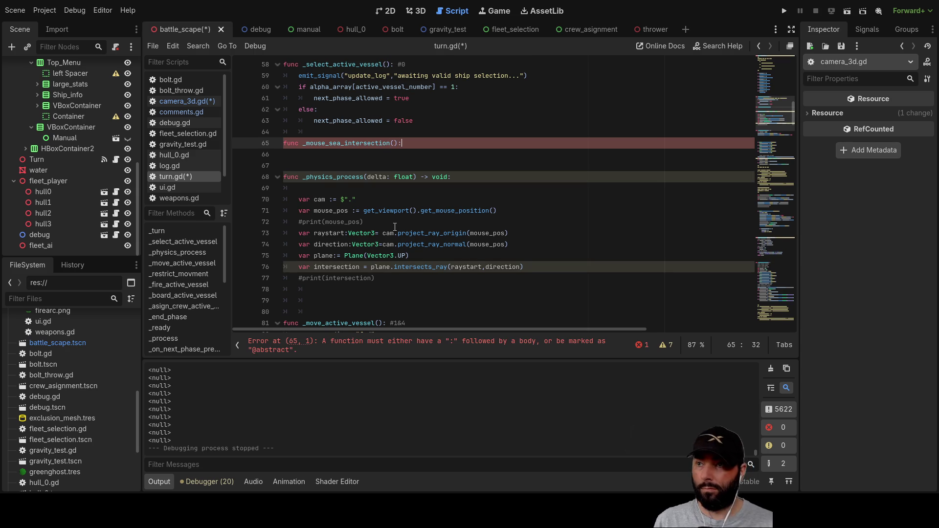
- Move the ray code from _physics_process into the body of _mouse_sea_intersection
mouse_move(388, 280)
left_mouse_down()
mouse_move(303, 233)
mouse_move(288, 201)
left_mouse_up()
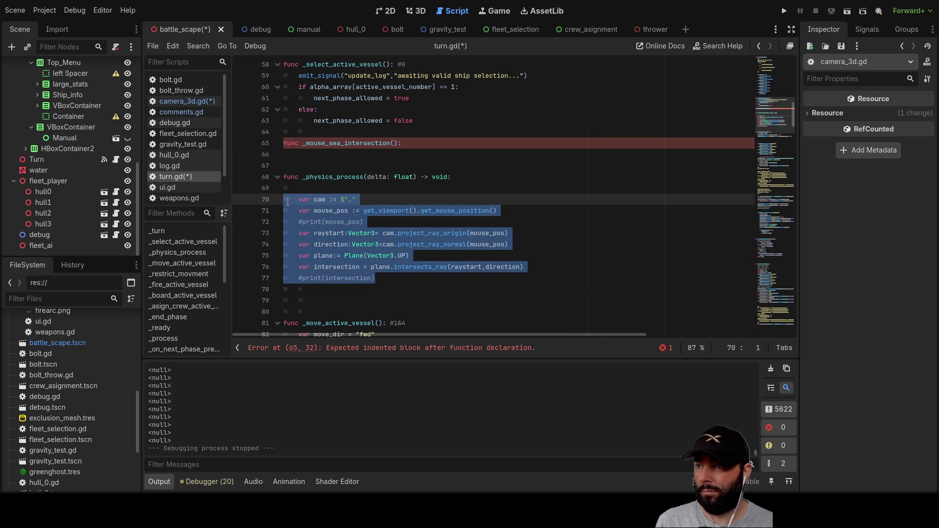
key("ctrl+x")
left_click(329, 154)
key("Tab")
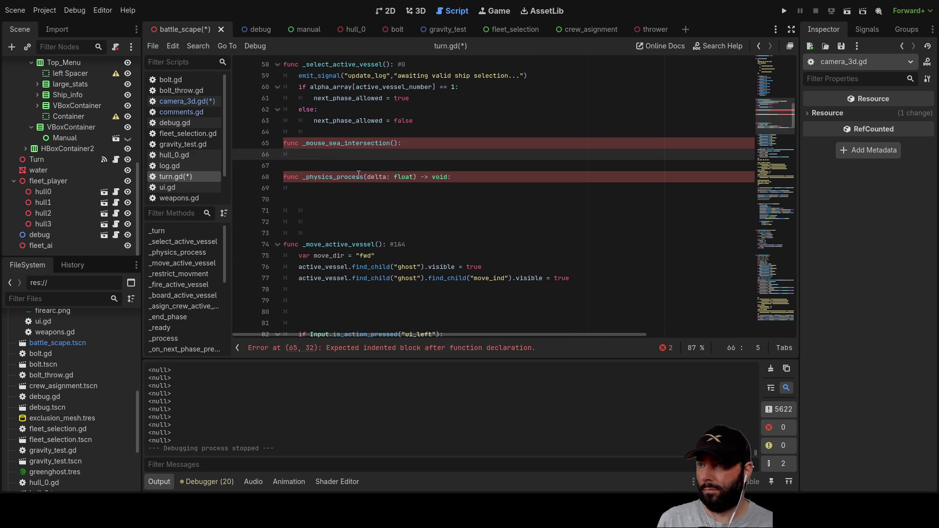
key("ctrl+v")
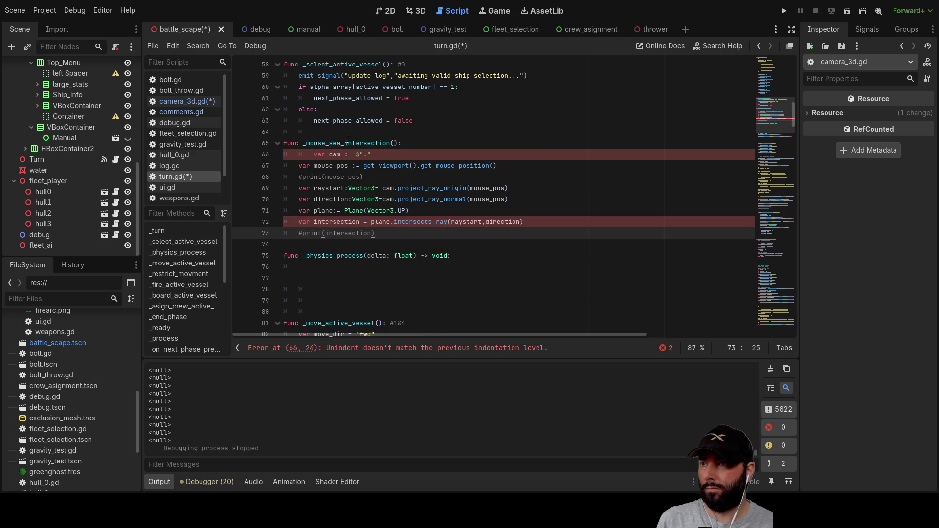
- Make _physics_process call _mouse_sea_intersection()
double_click(347, 142)
left_click(333, 278)
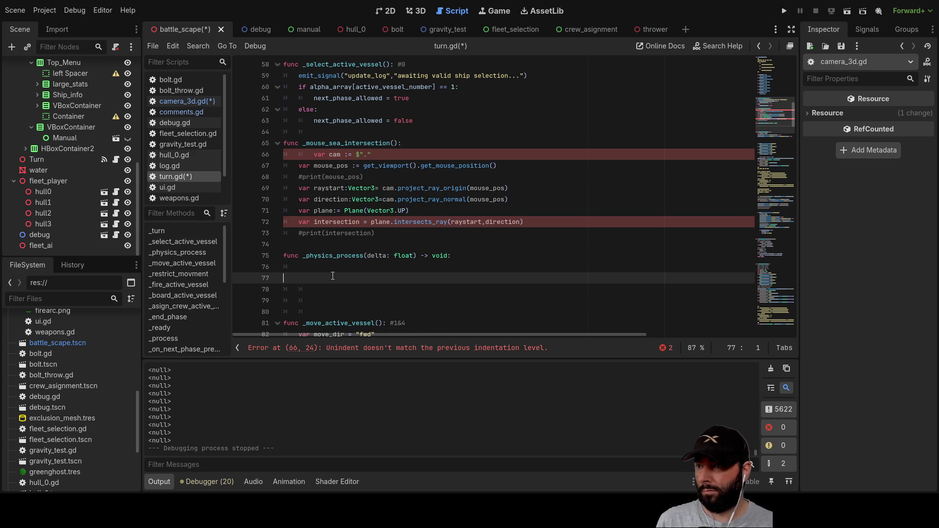
left_click(337, 265)
key("ctrl+v")
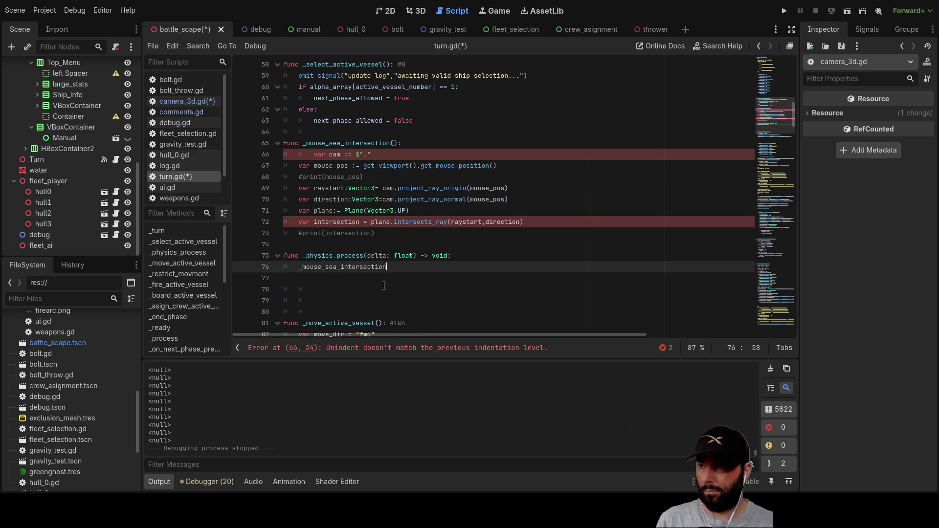
type("()")
key("Up")
key("Up")
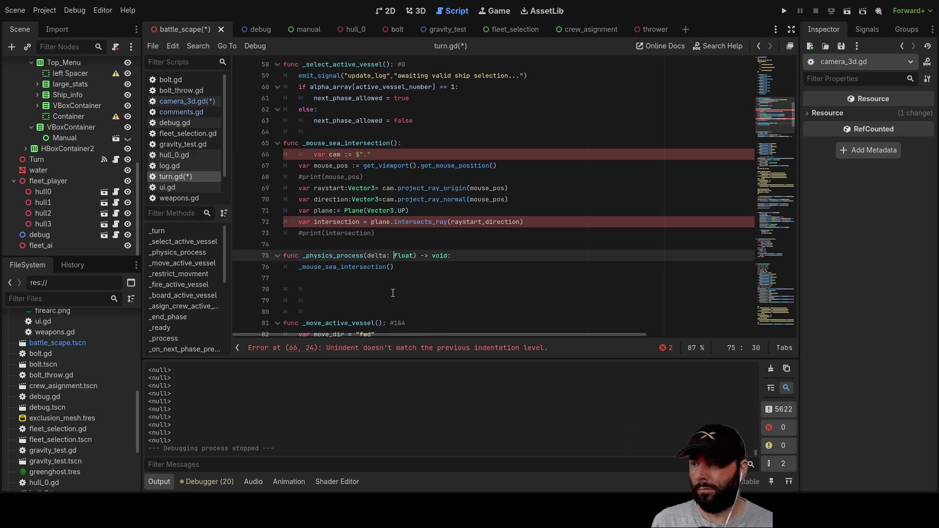
key("Up")
key("Up")
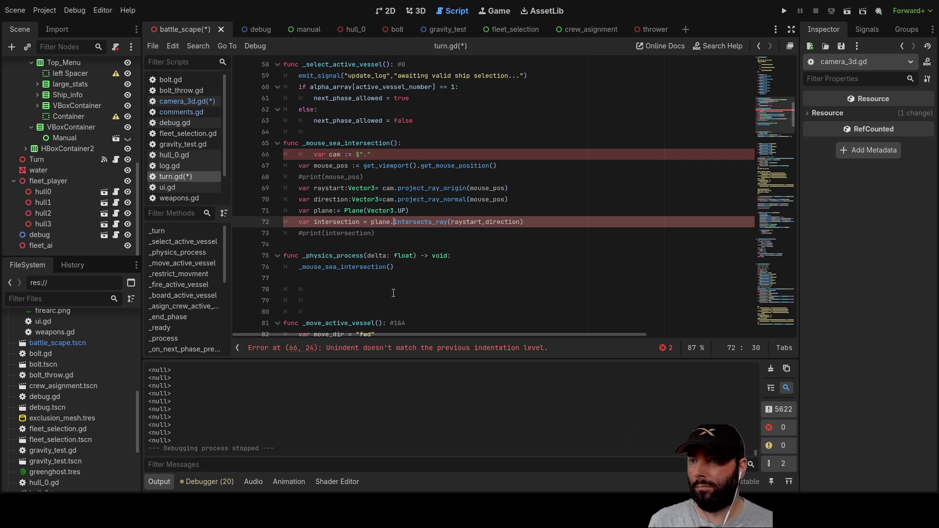
- Fix the var cam line's indentation and delete the placeholder camera path
left_click(303, 159)
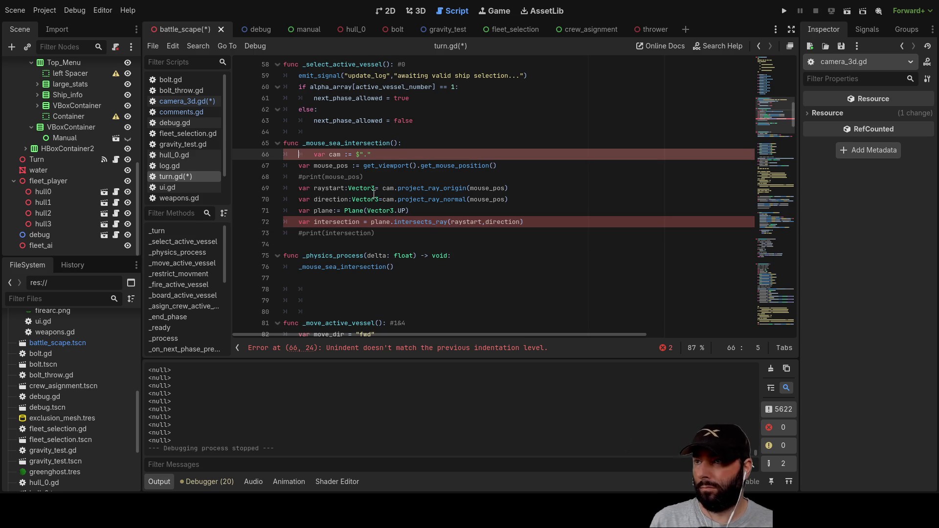
key("BackSpace")
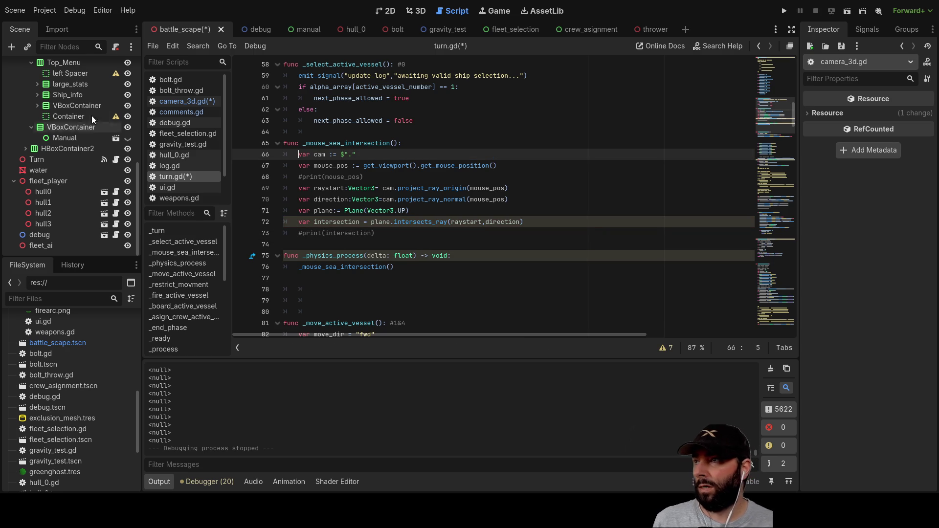
left_click(365, 154)
key("BackSpace")
key("BackSpace")
key("BackSpace")
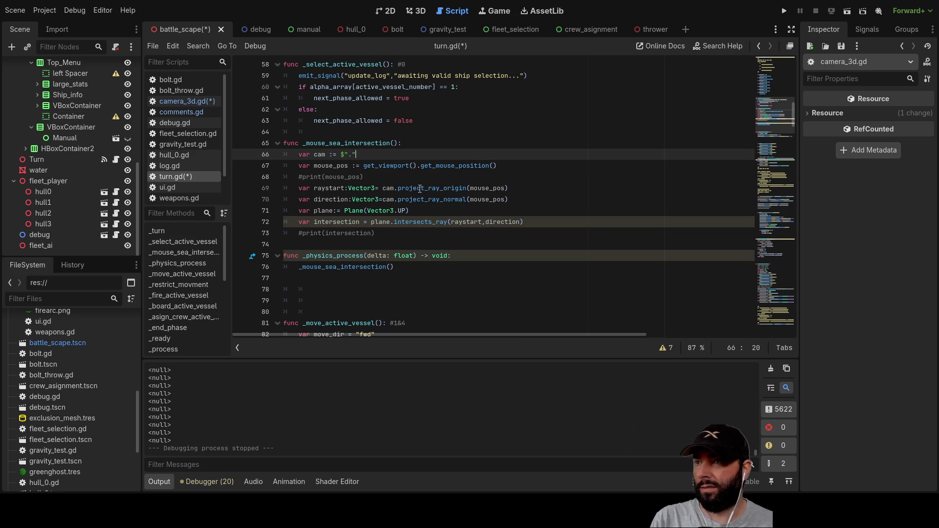
- Insert the main_cam node path on line 66 and remove the #print(mouse_pos) line
scroll(54, 172, "up", 5)
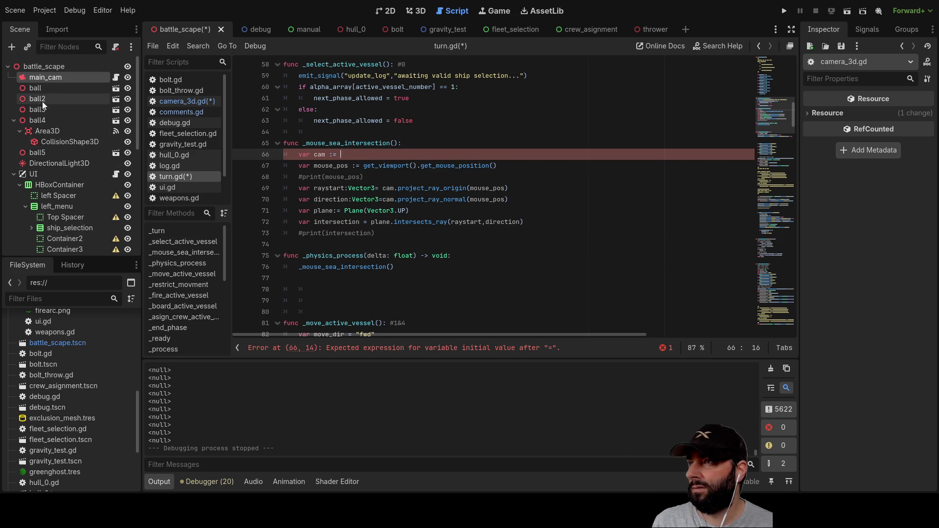
mouse_move(33, 76)
left_mouse_down()
mouse_move(352, 164)
mouse_move(343, 158)
left_mouse_up()
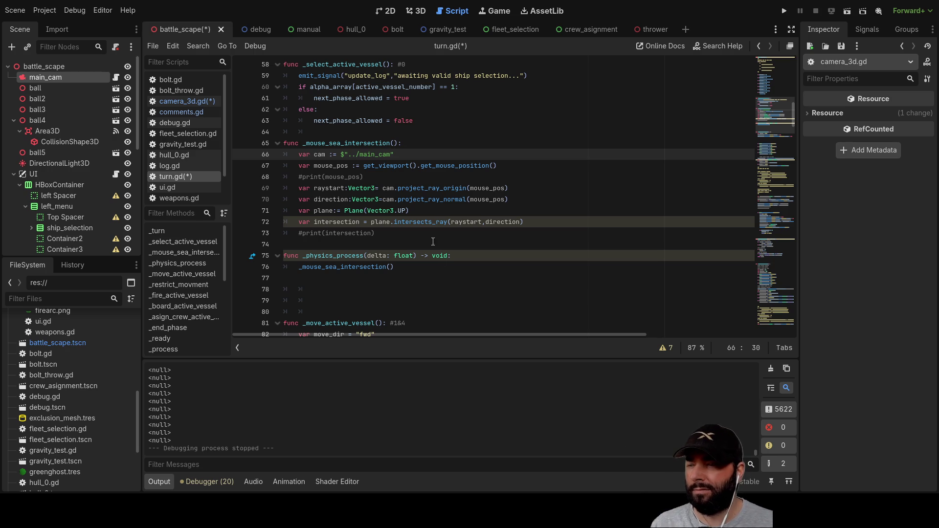
left_click_drag(365, 176, 284, 177)
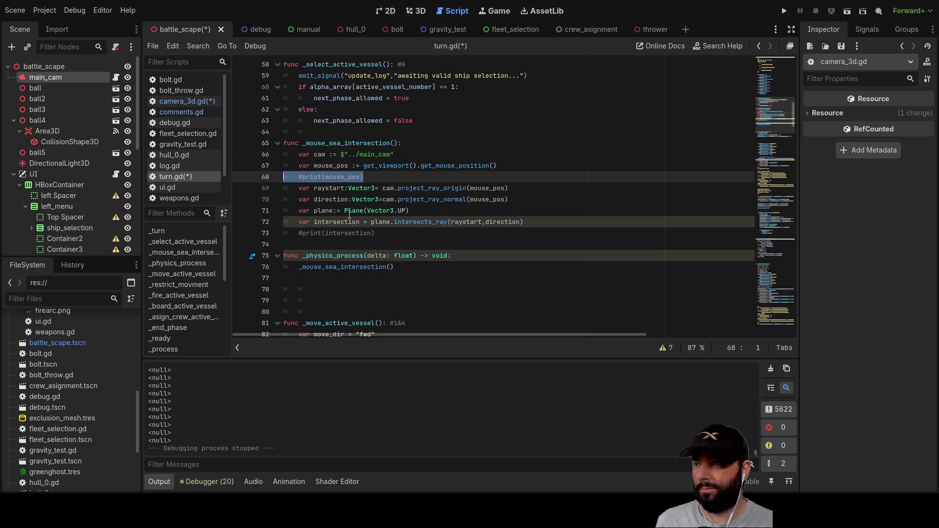
key("BackSpace")
key("Delete")
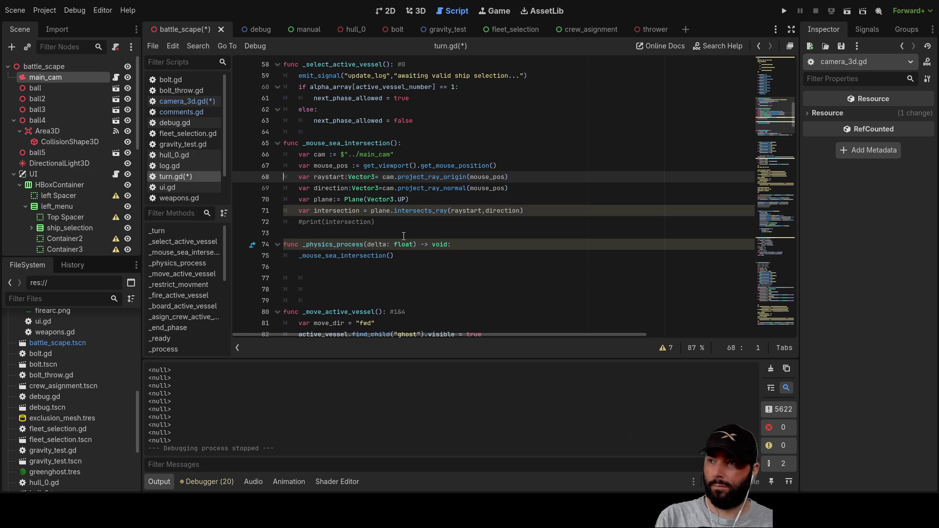
- Paste #print(mouse_pos) below the intersection calculation and remove one indent level
left_click(295, 222)
key("Return")
key("Up")
key("ctrl+v")
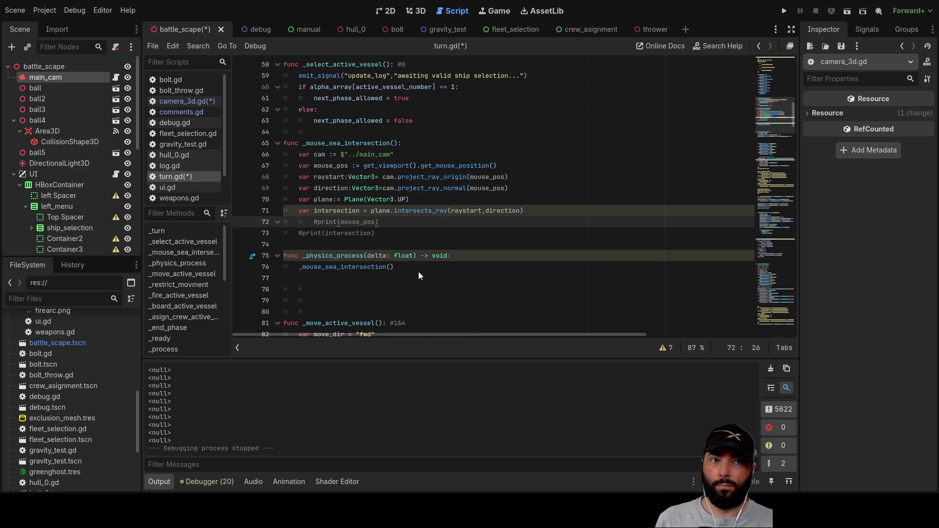
left_click(313, 225)
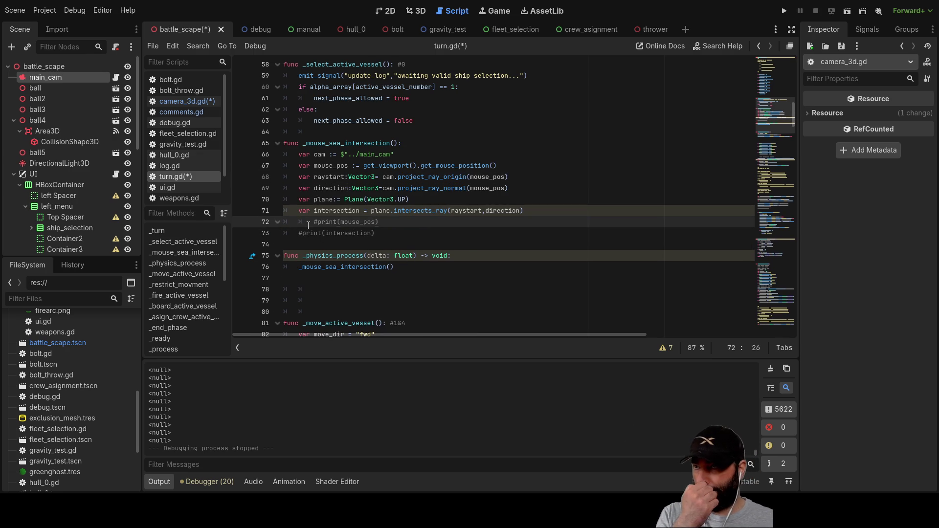
key("BackSpace")
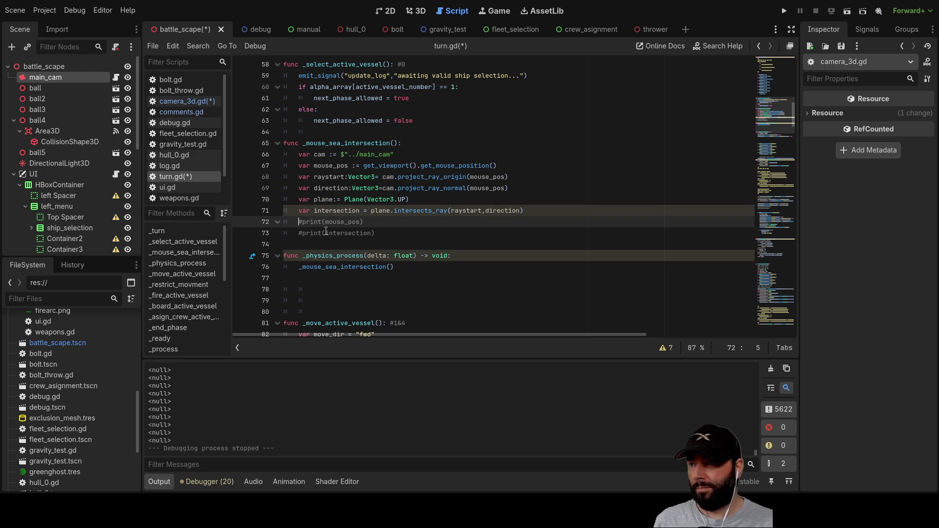
left_click(430, 244)
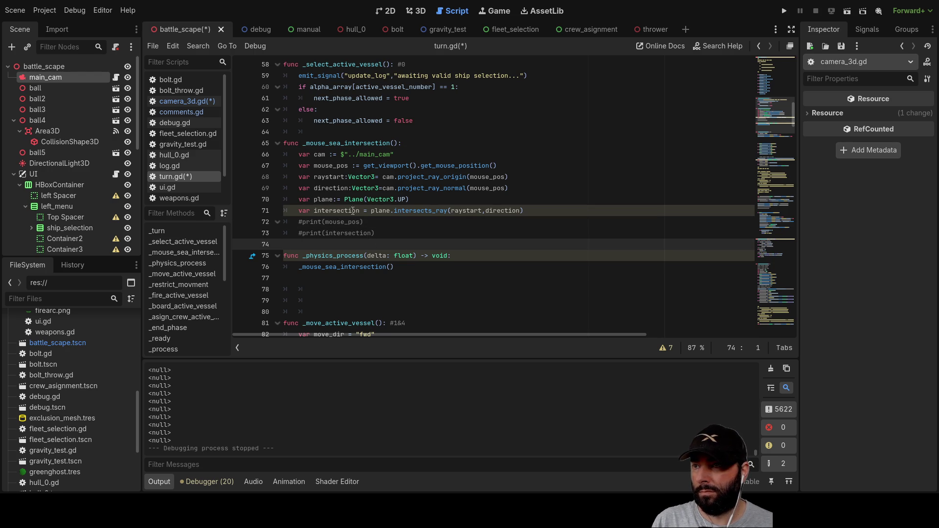
double_click(334, 210)
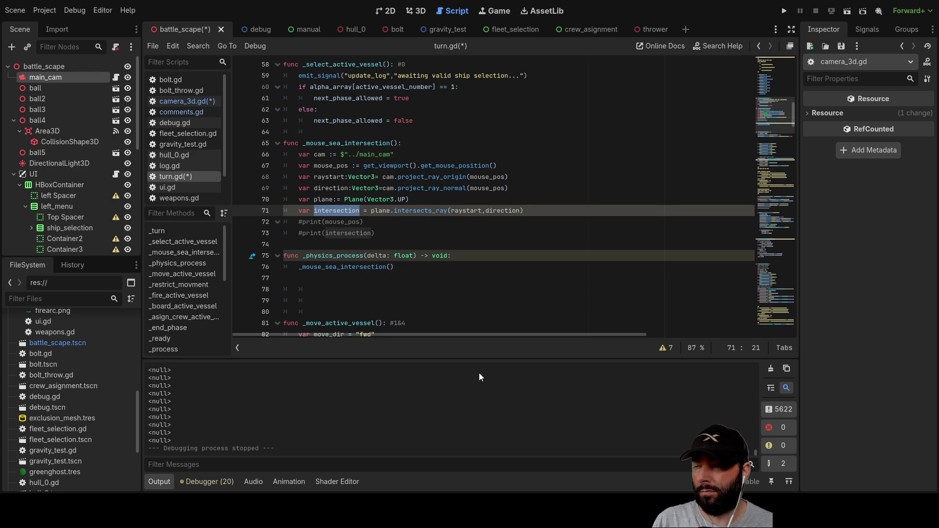
scroll(415, 278, "down", 4)
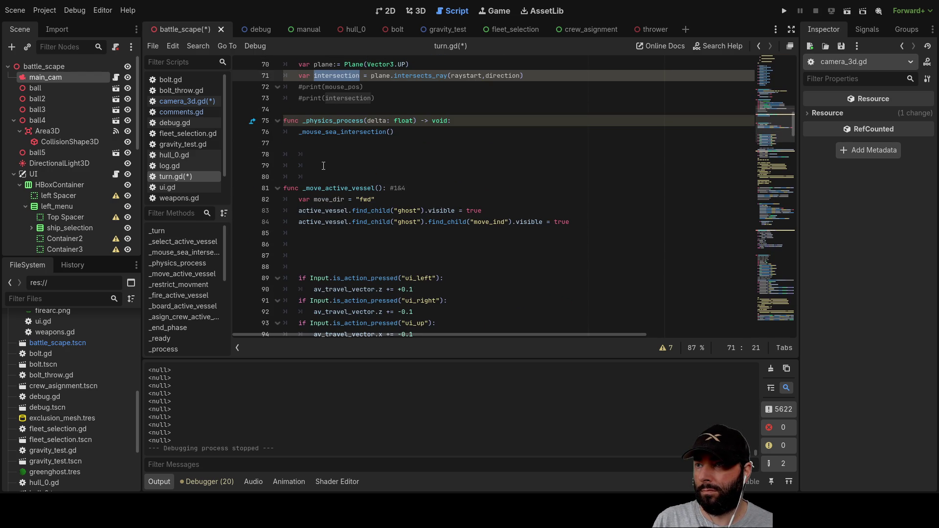
left_click(337, 241)
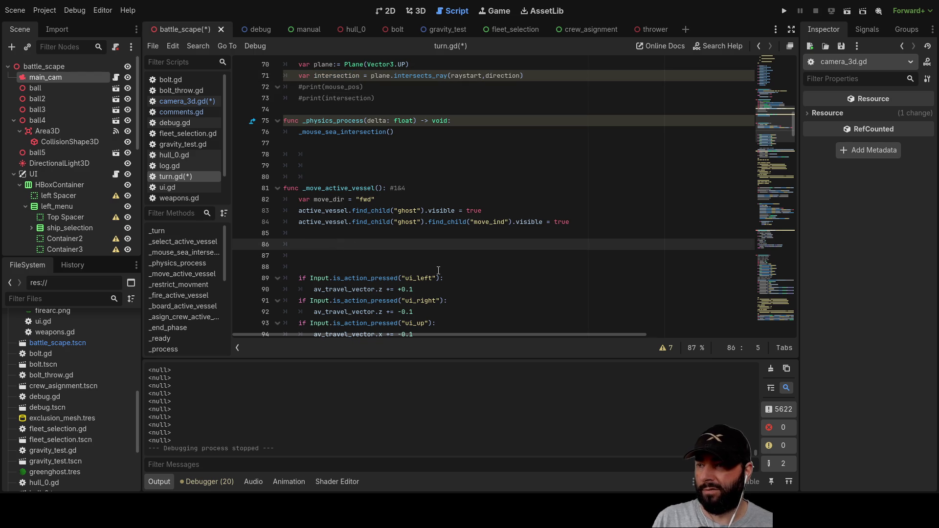
- Write if Input.is_action_pressed("mouse_left_click") on line 85 using autocomplete
key("Up")
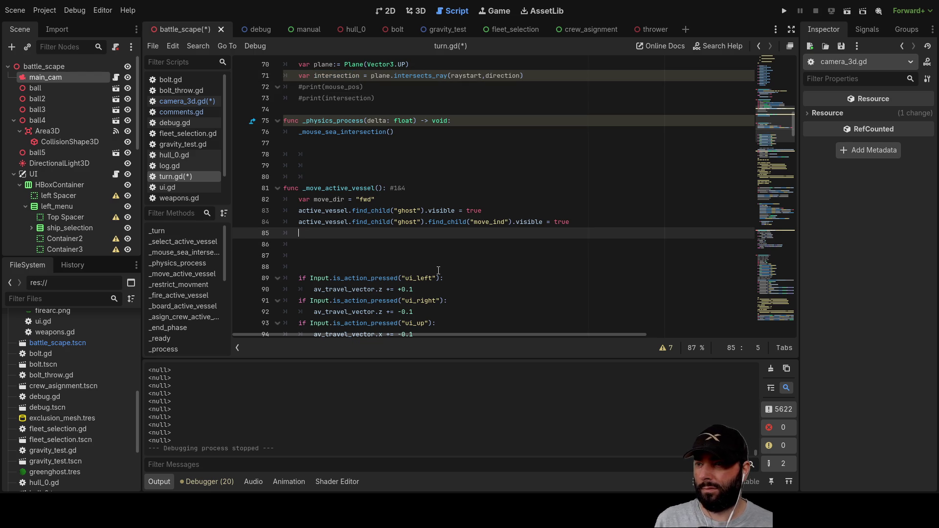
type("if ")
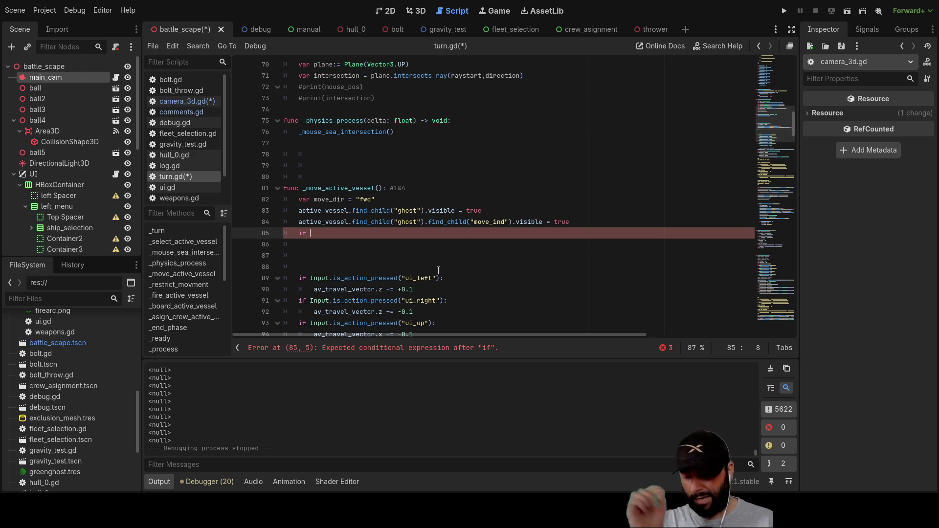
type("input")
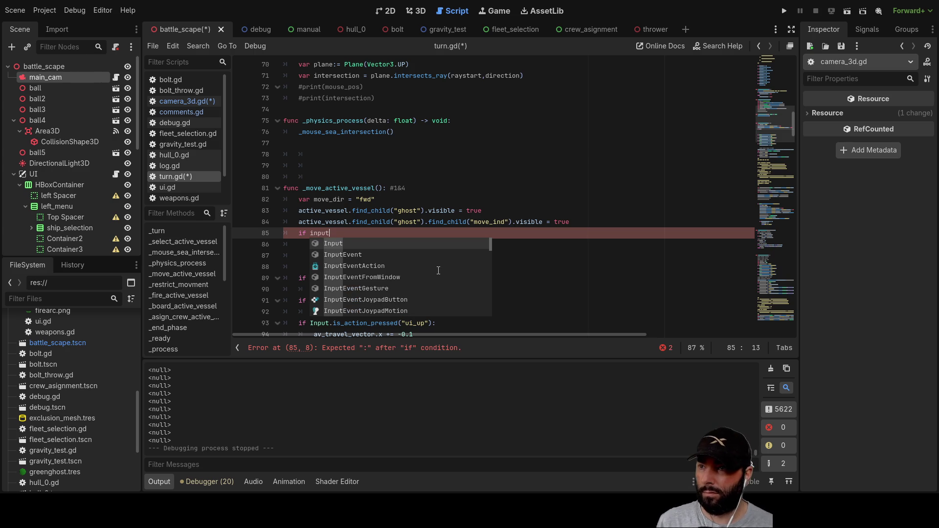
key("Return")
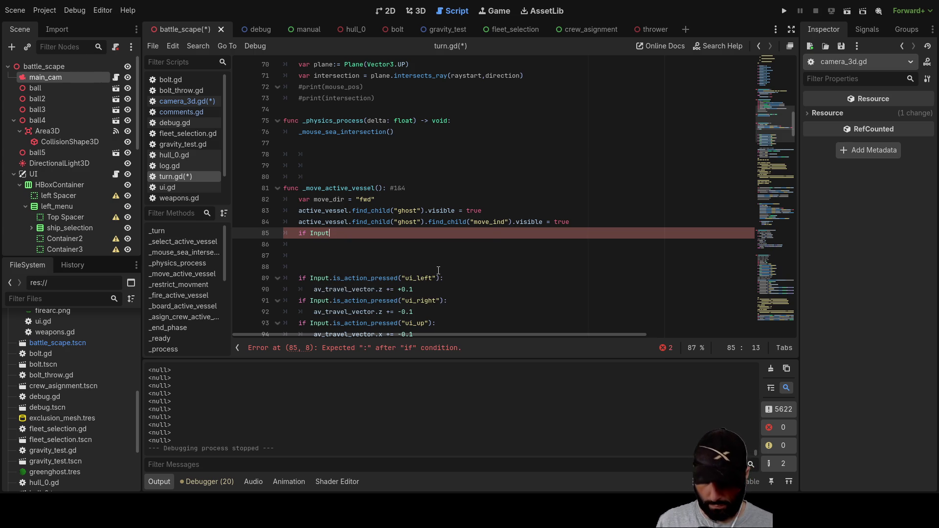
type(".is")
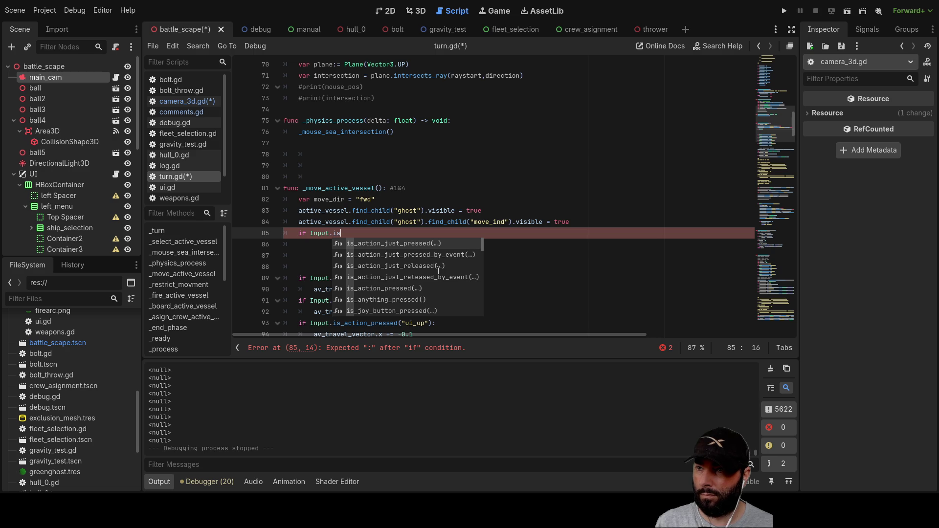
key("Down")
key("Down")
key("Down")
key("Return")
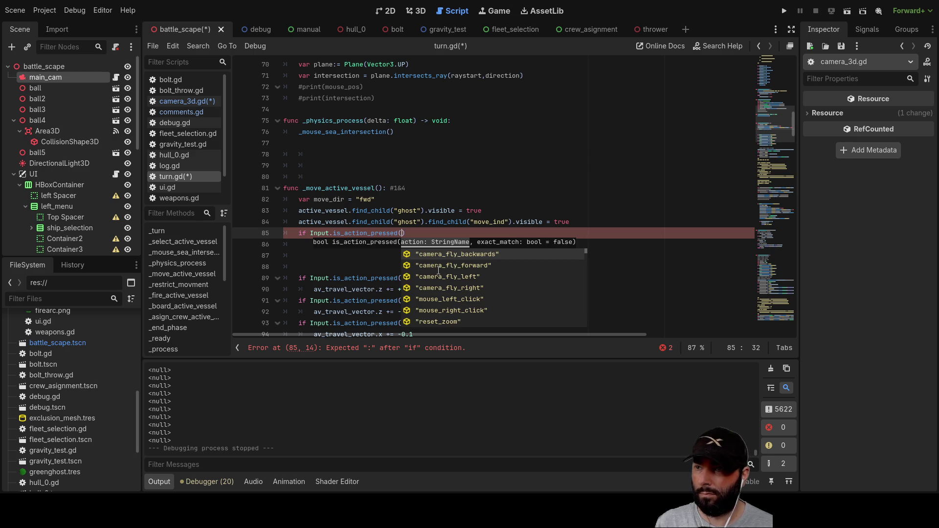
type("(")
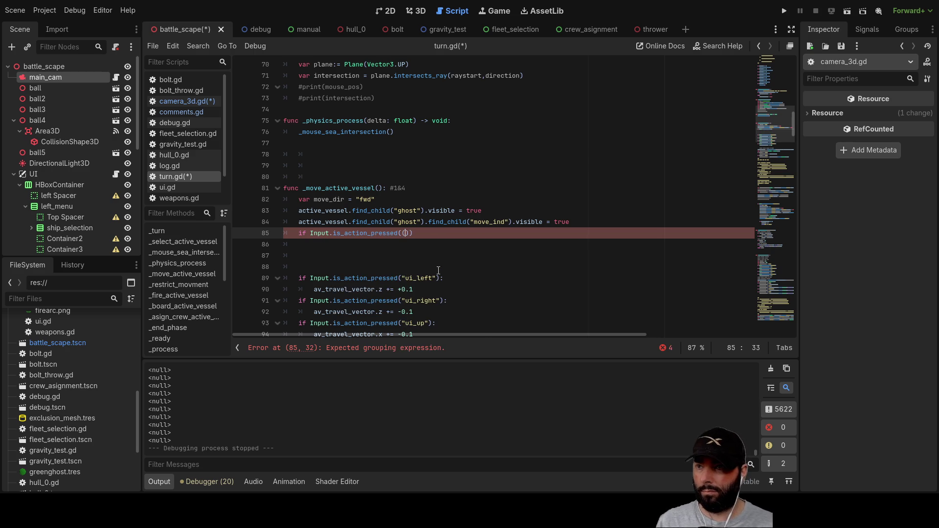
key("BackSpace")
type(")\"")
key("BackSpace")
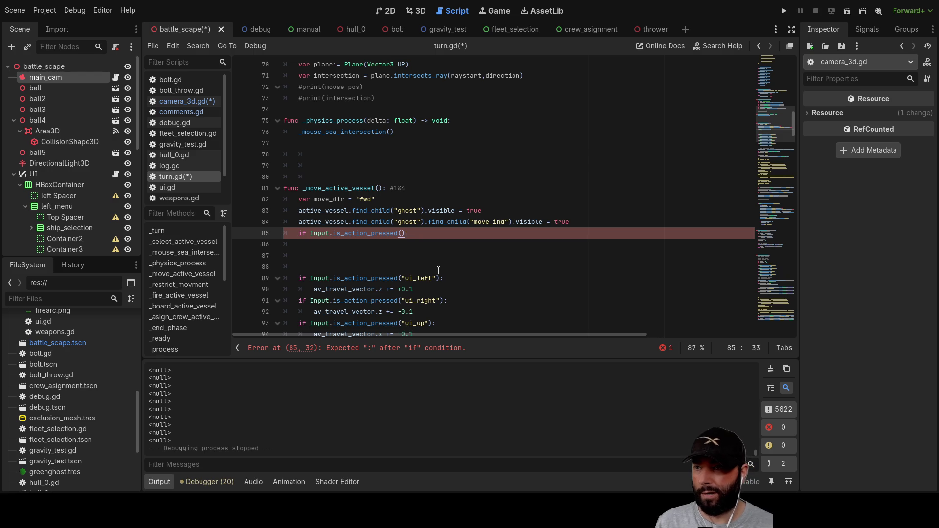
type("\"lef")
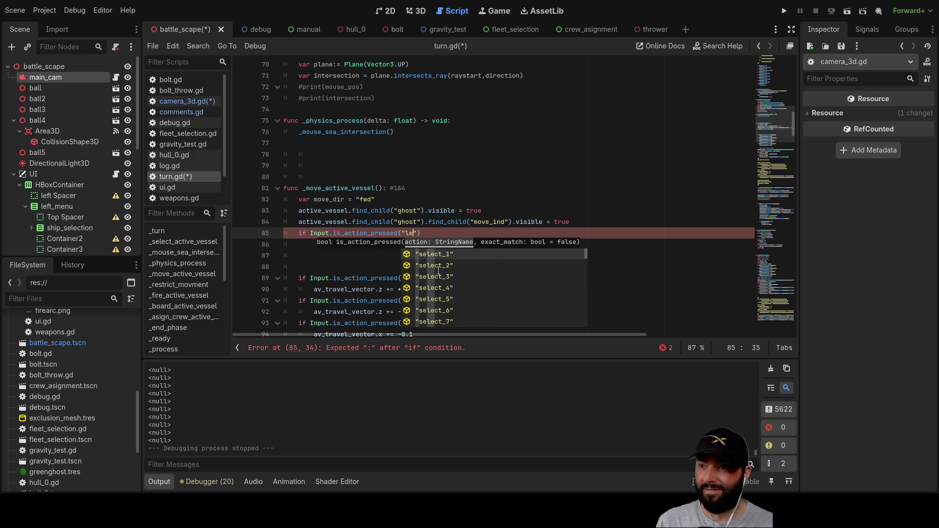
left_click(439, 270)
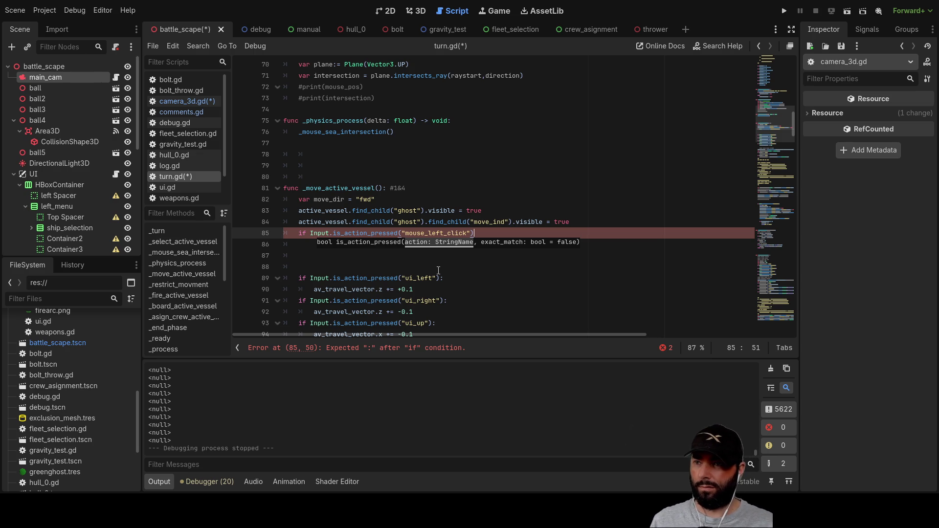
left_click(498, 290)
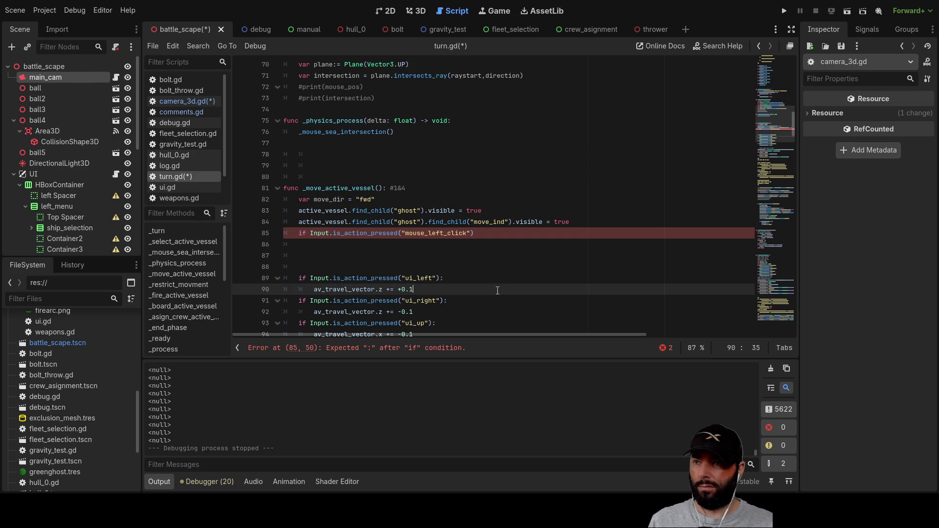
left_click(379, 242)
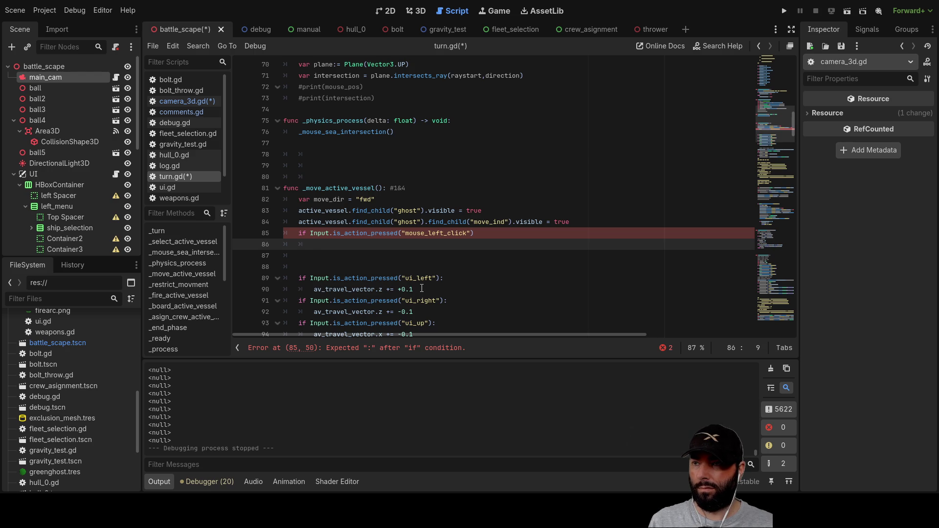
scroll(422, 288, "down", 3)
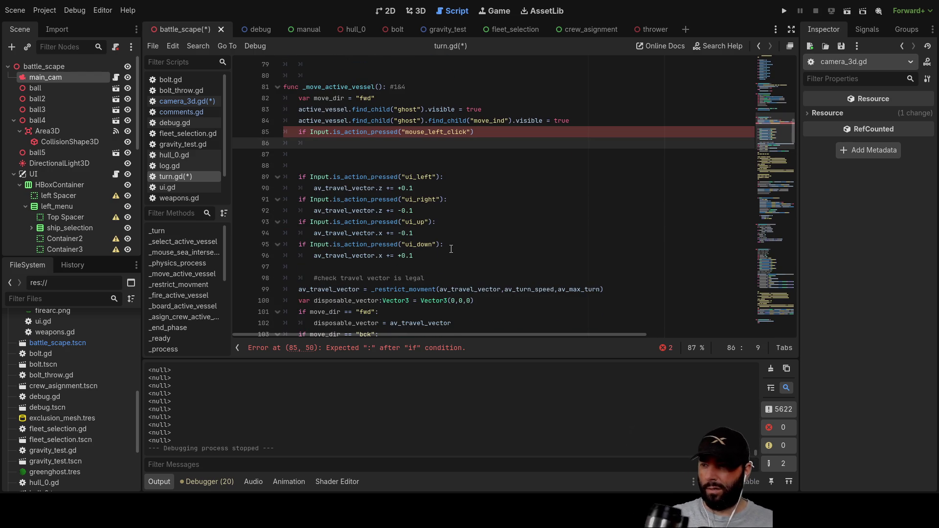
scroll(451, 249, "down", 3)
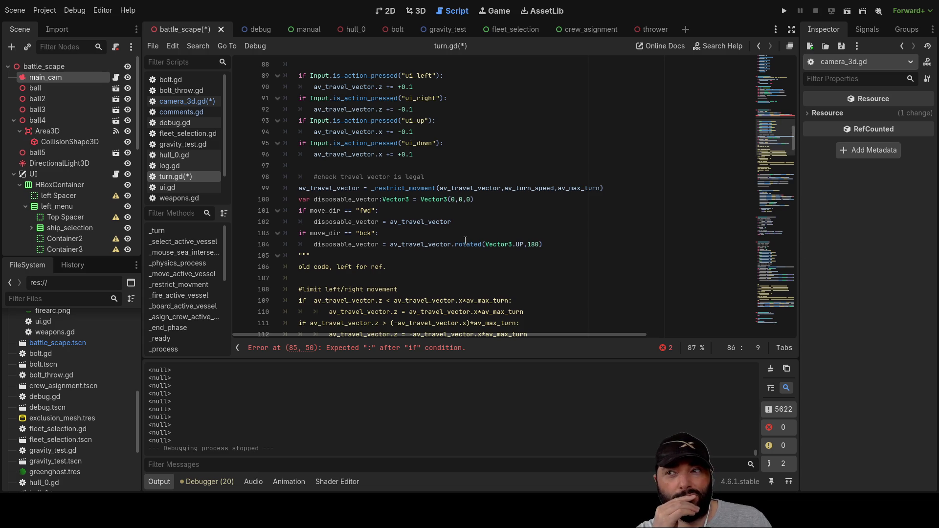
scroll(462, 237, "up", 1)
scroll(461, 237, "down", 2)
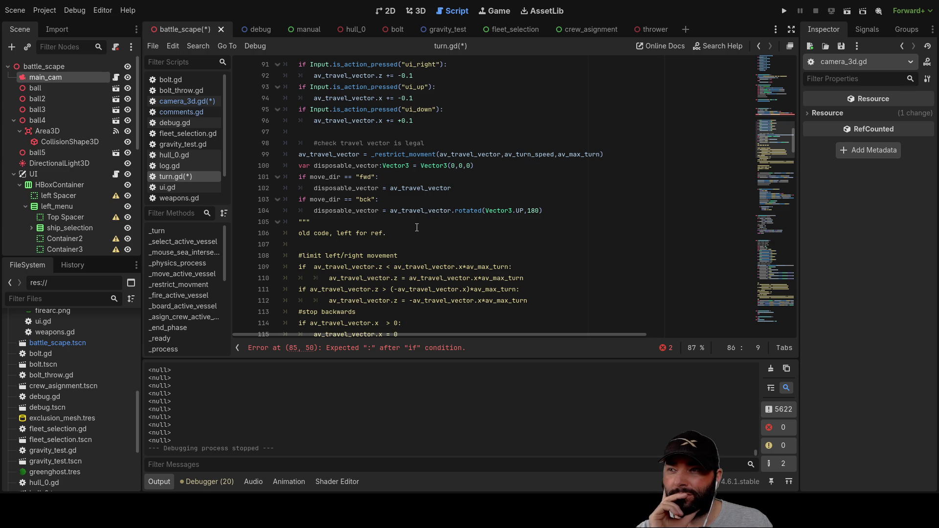
double_click(412, 154)
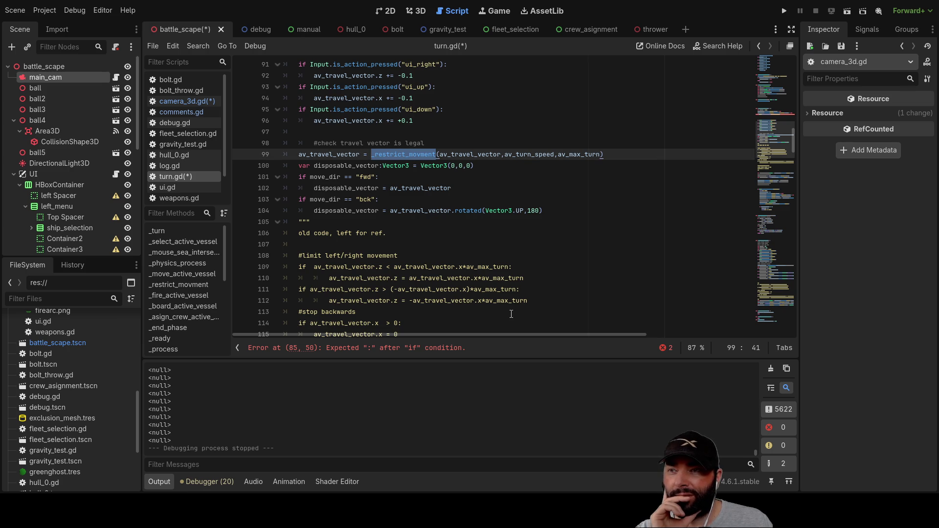
scroll(504, 314, "down", 15)
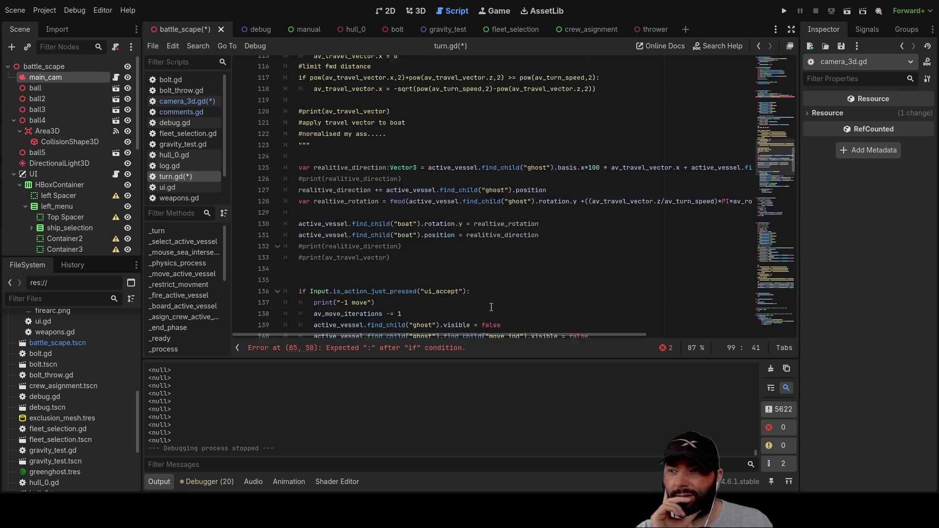
scroll(489, 300, "down", 5)
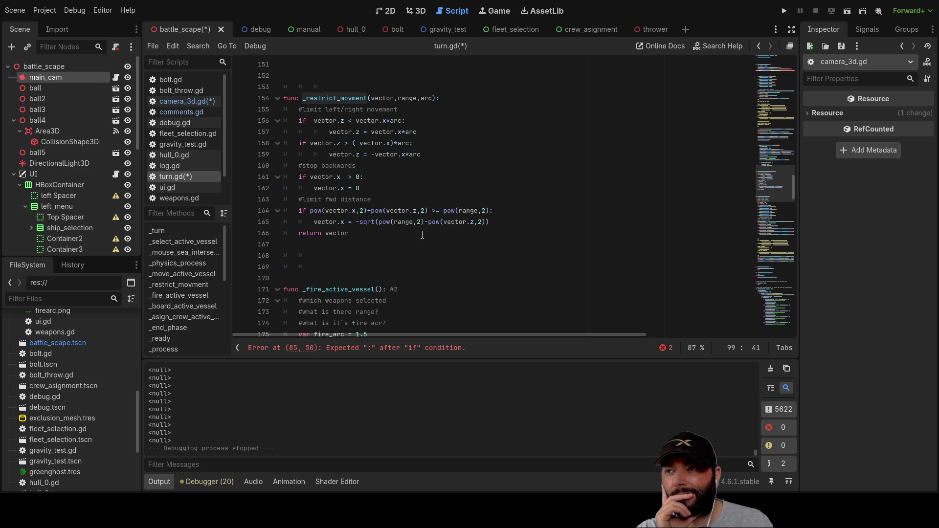
scroll(423, 235, "up", 15)
scroll(426, 235, "up", 6)
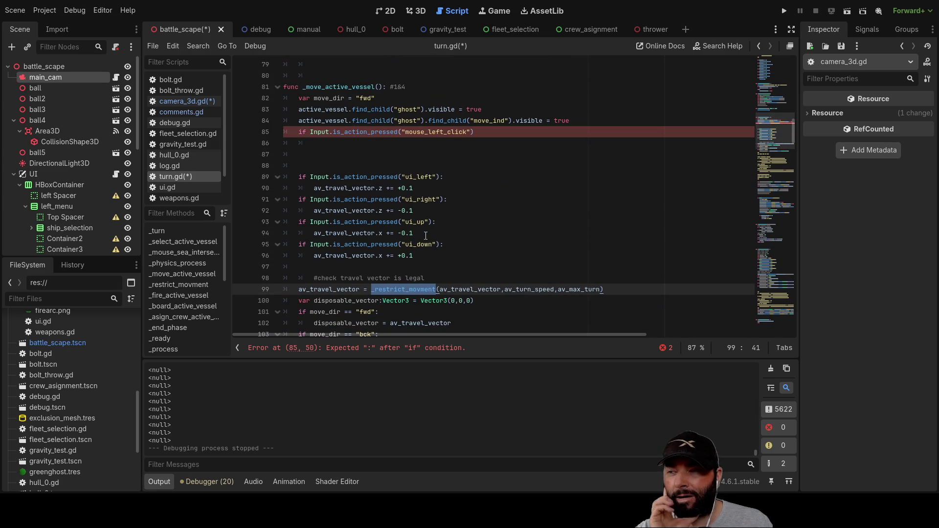
scroll(425, 236, "down", 4)
scroll(426, 224, "up", 1)
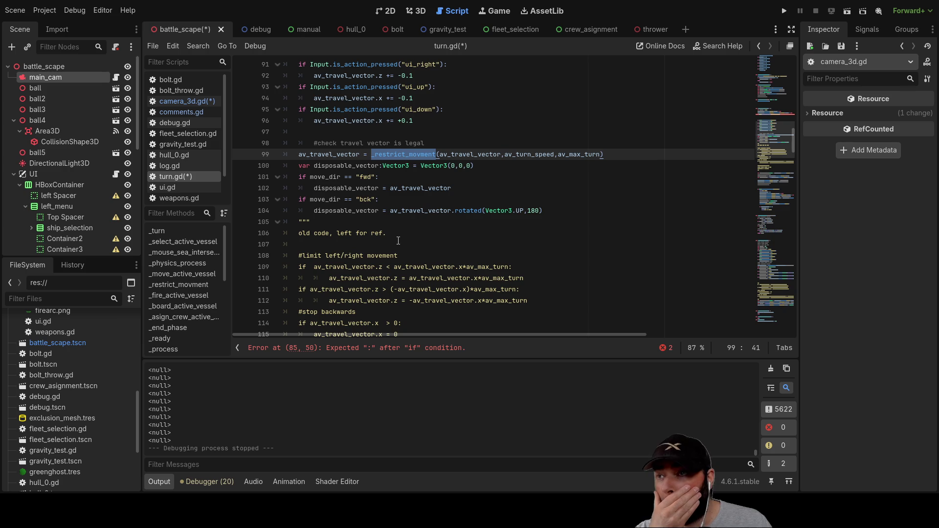
double_click(339, 165)
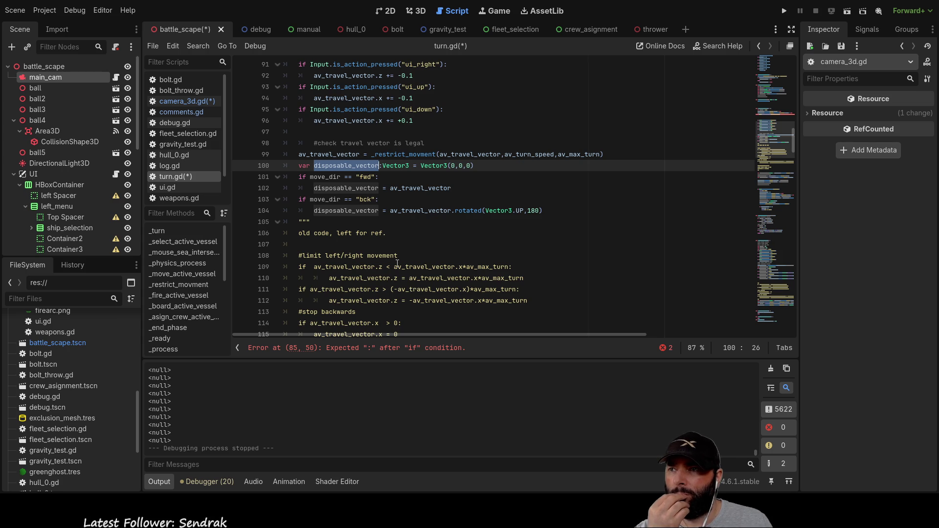
scroll(397, 262, "down", 6)
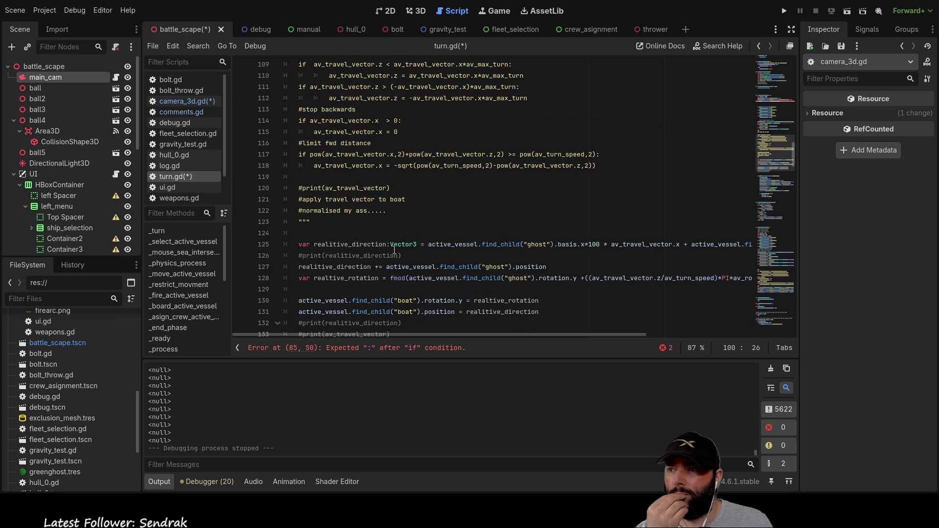
scroll(394, 249, "down", 2)
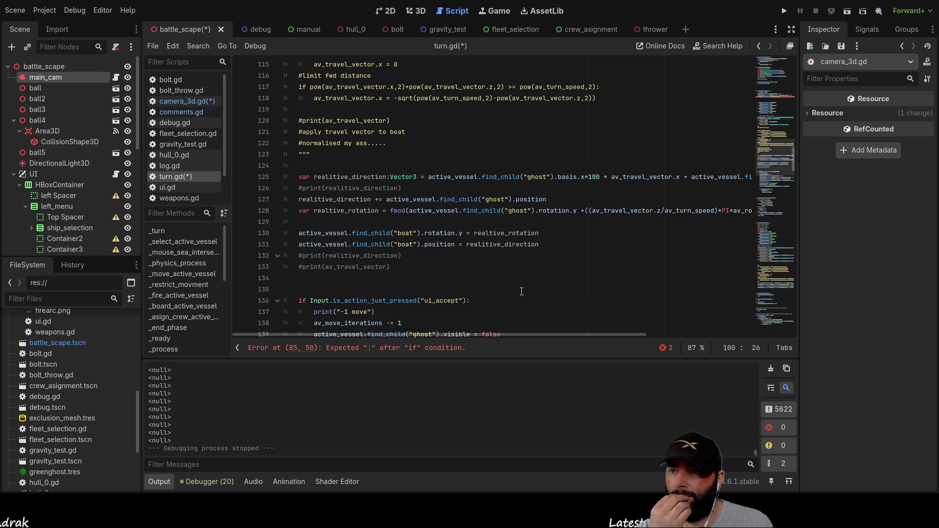
mouse_move(563, 336)
left_mouse_down()
mouse_move(661, 333)
mouse_move(564, 322)
left_mouse_up()
scroll(402, 247, "up", 7)
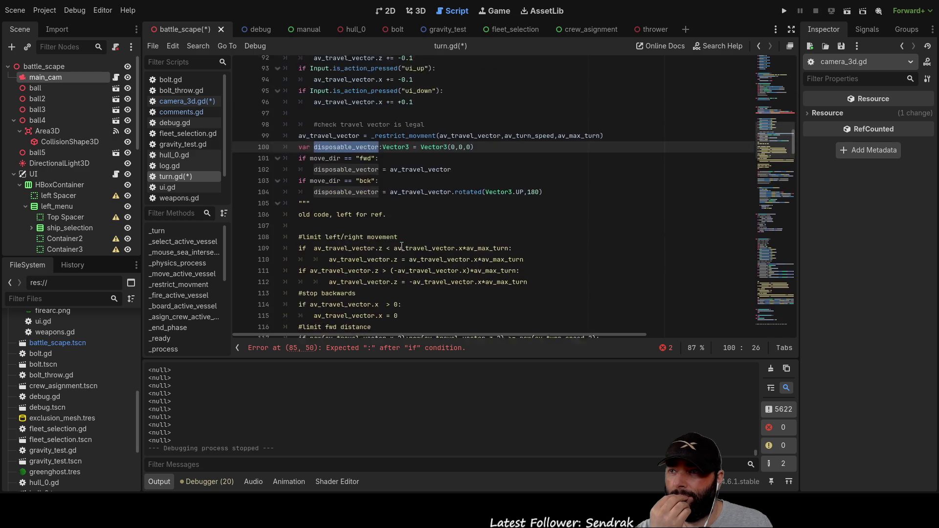
scroll(402, 246, "up", 3)
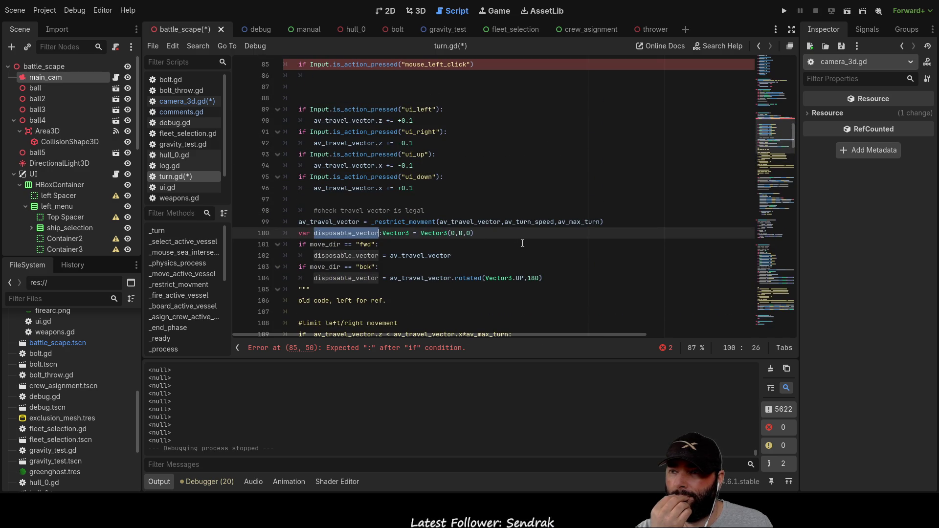
scroll(495, 230, "up", 3)
scroll(495, 229, "up", 1)
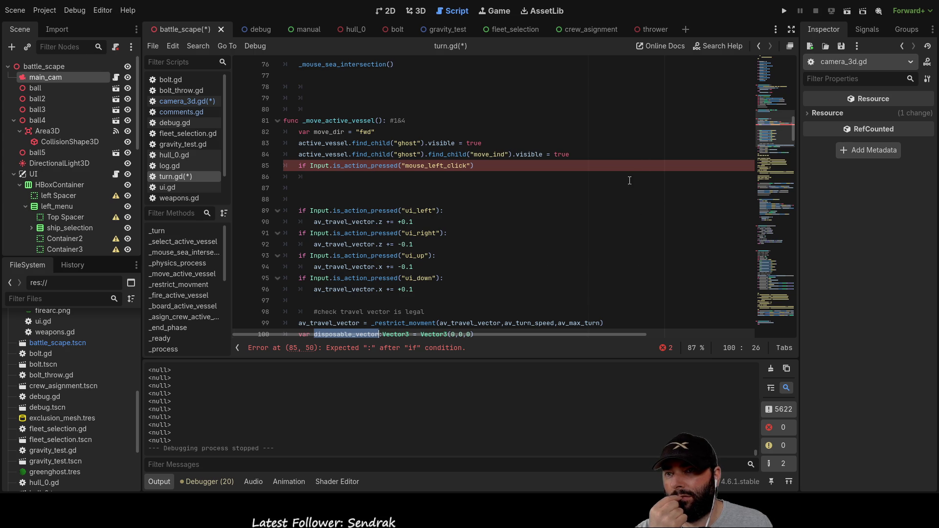
- Switch to the 3D view, look toward the horizon, and launch the game
left_click(414, 11)
mouse_move(450, 217)
left_mouse_down()
mouse_move(440, 184)
mouse_move(562, 132)
mouse_move(685, 62)
left_mouse_up()
left_click(789, 10)
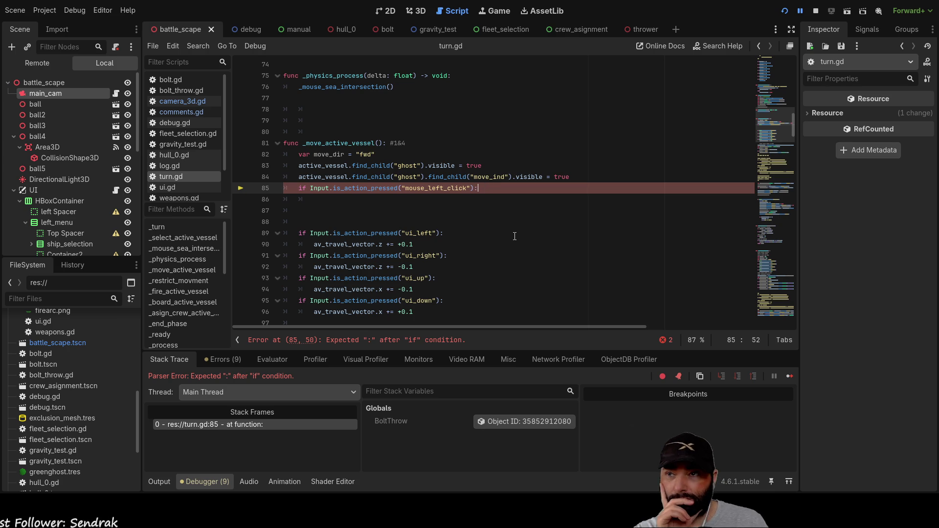
- Give line 85's if-statement a pass body, then restart the game
key("Down")
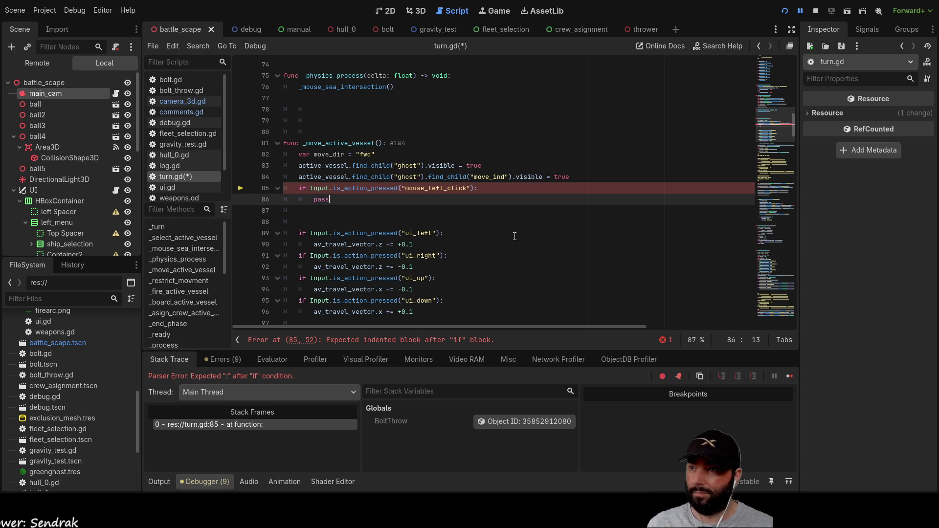
left_click(813, 11)
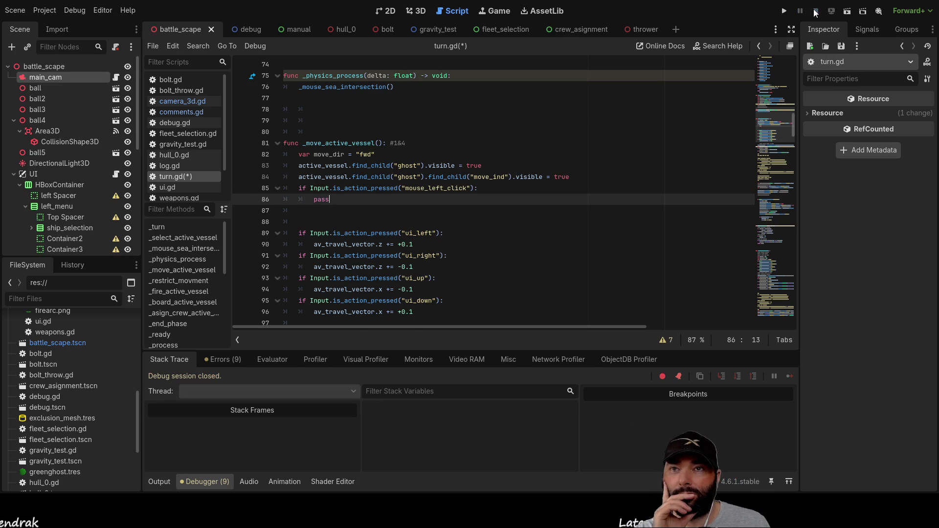
left_click(785, 12)
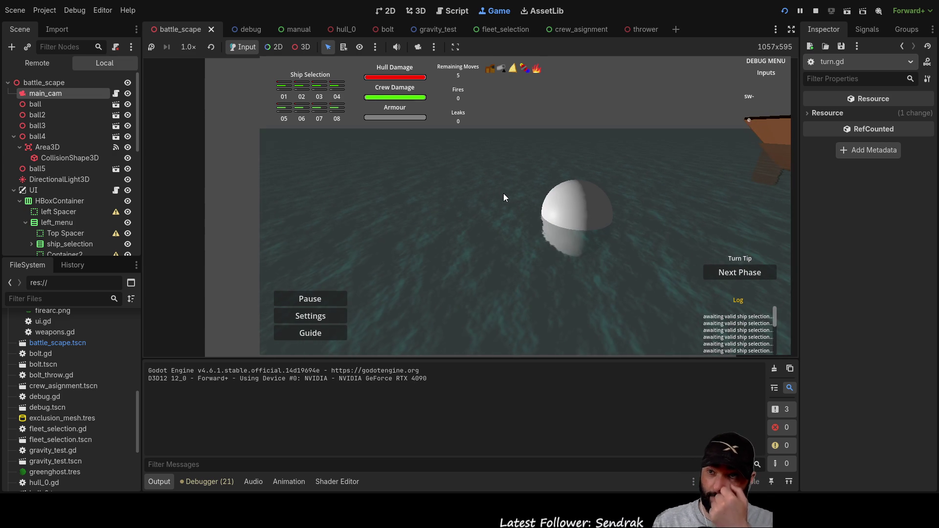
- Raise and pan the camera, then advance the game to the 1st move phase
scroll(505, 193, "up", 1)
key("q")
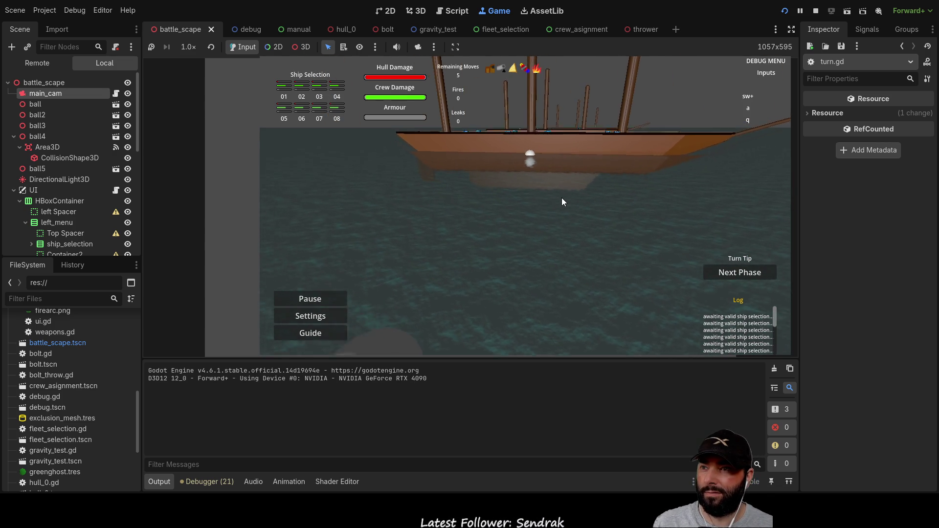
key("a")
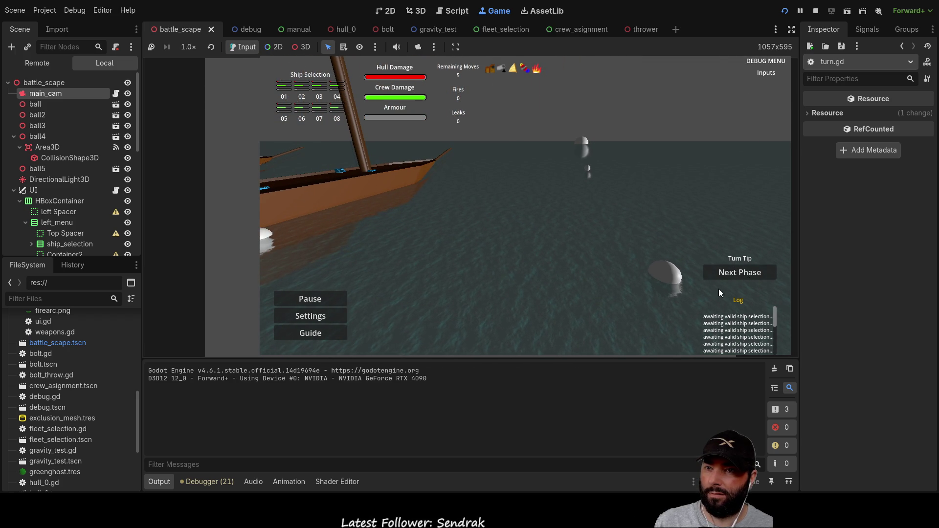
left_click(727, 275)
left_click(726, 275)
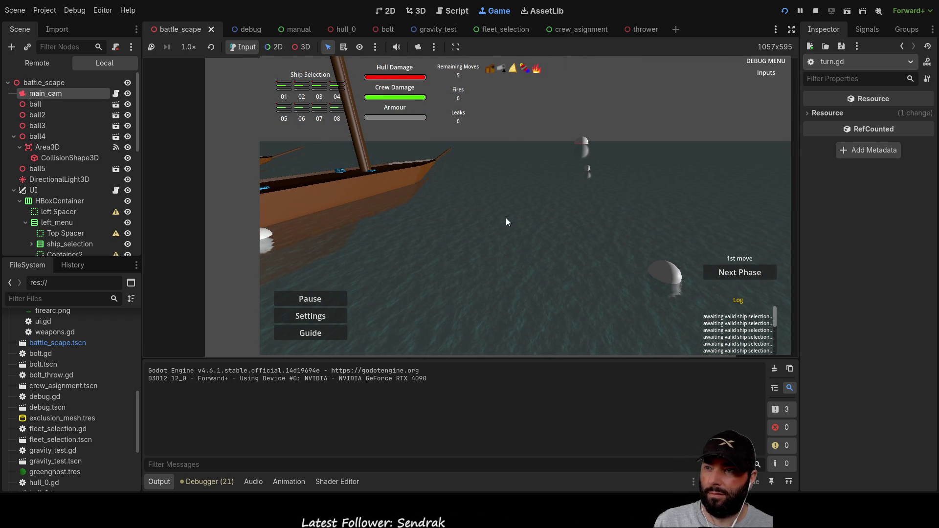
- Fly the camera around the ships with WASD, Q and the mouse, then stop
key("a")
key("s")
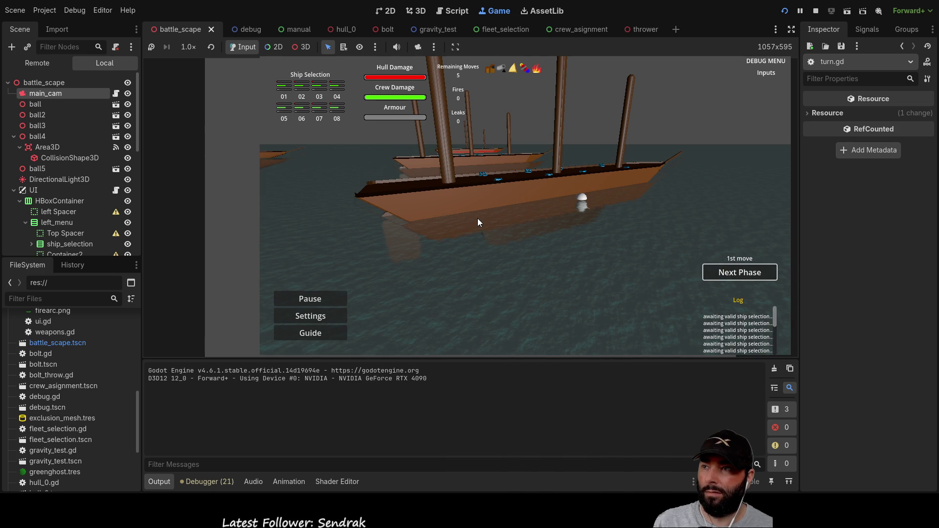
key("a")
key("s")
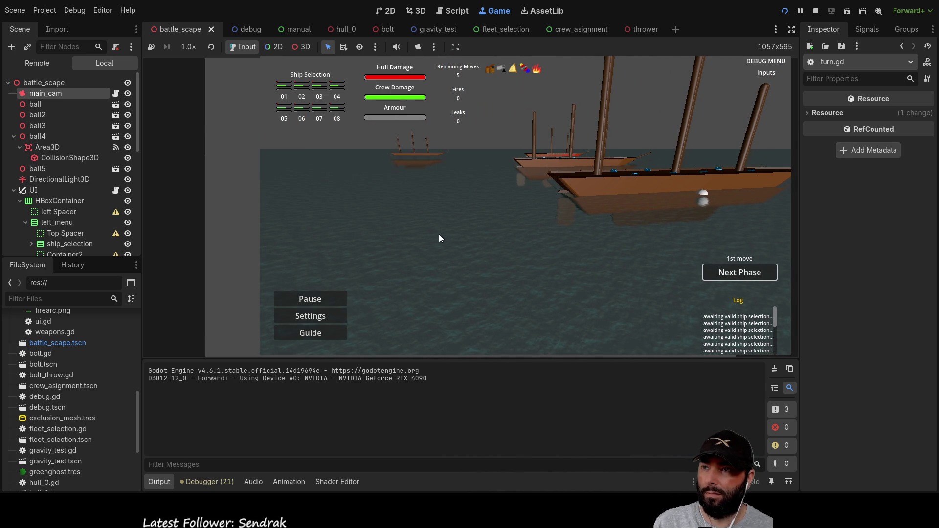
key("Up")
key("Up")
key("Up")
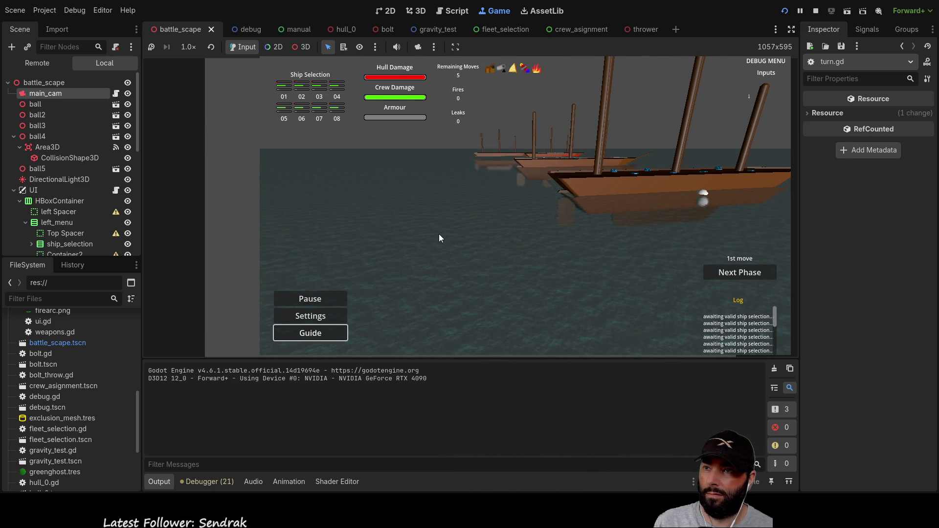
key("Right")
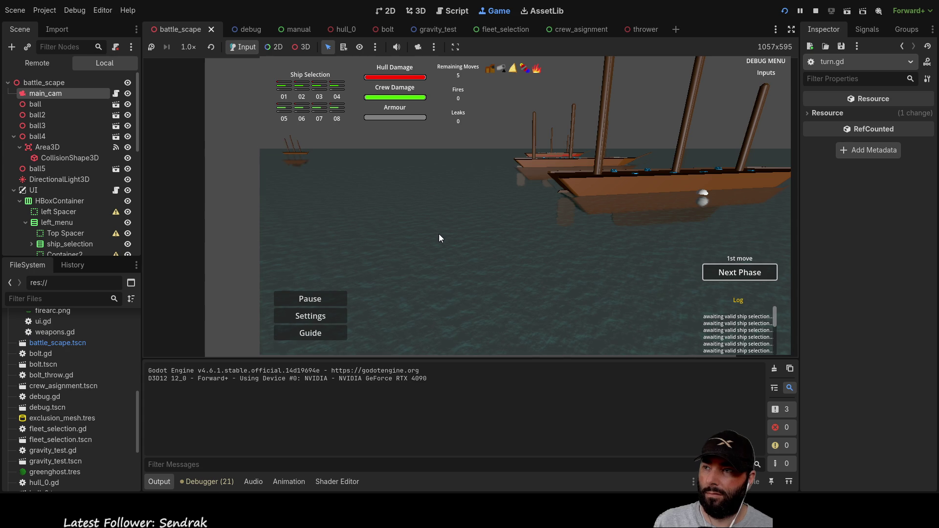
key("a")
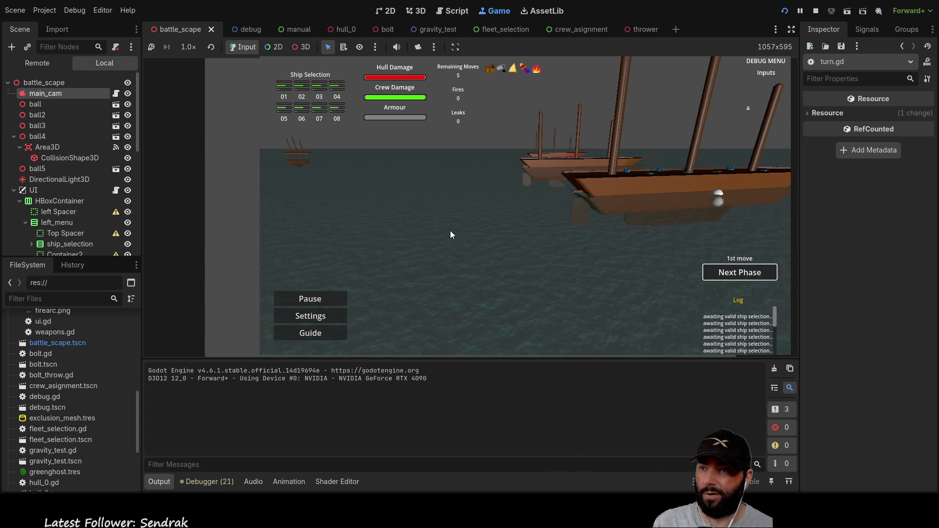
key("w")
key("s")
key("q")
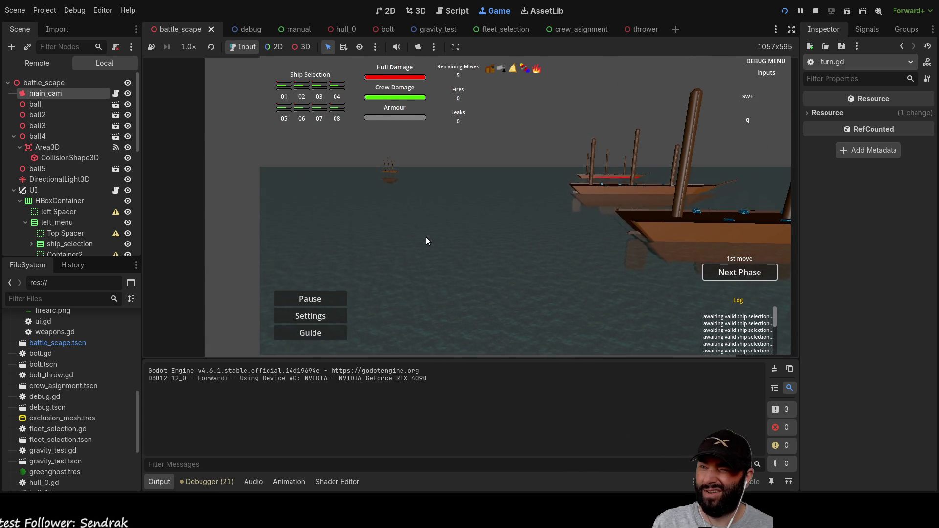
mouse_move(427, 236)
left_mouse_down()
mouse_move(448, 225)
mouse_move(612, 241)
mouse_move(407, 242)
mouse_move(433, 234)
left_mouse_up()
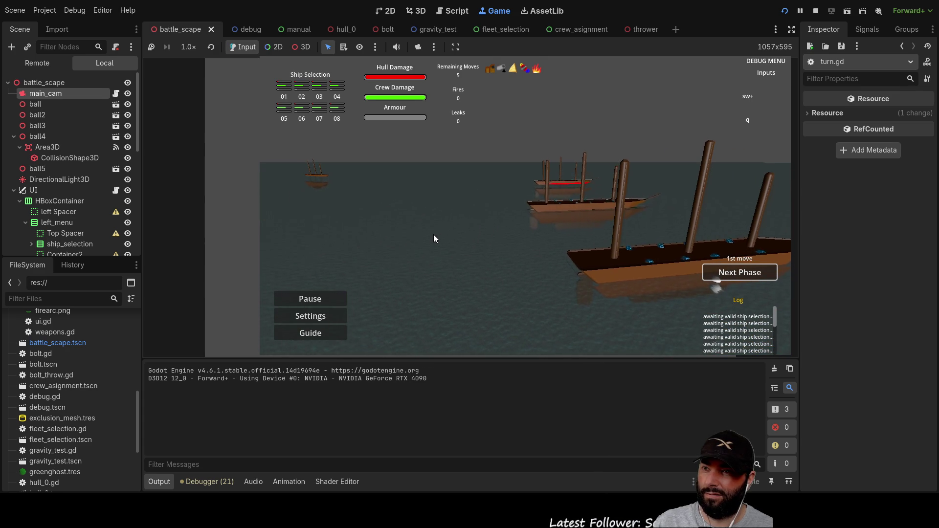
key("Tab")
key("Tab")
key("Tab")
key("shift+Tab")
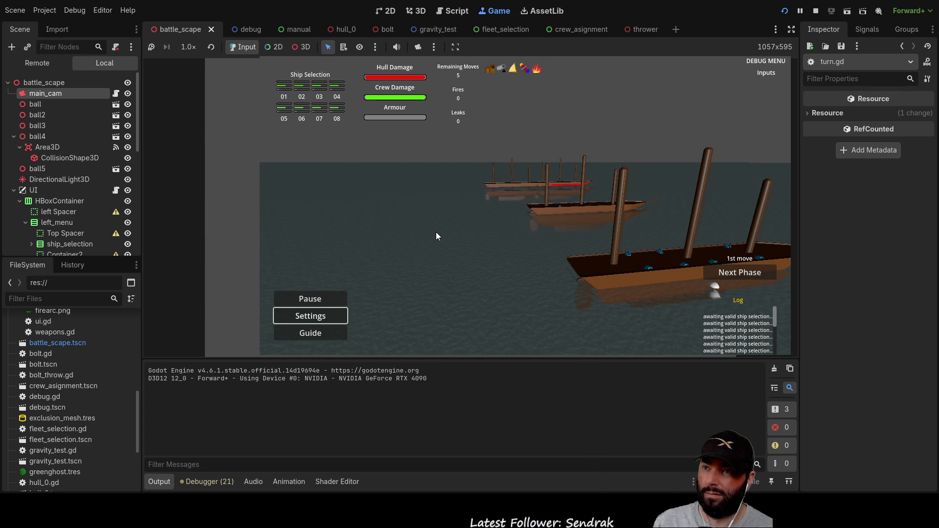
left_click(815, 10)
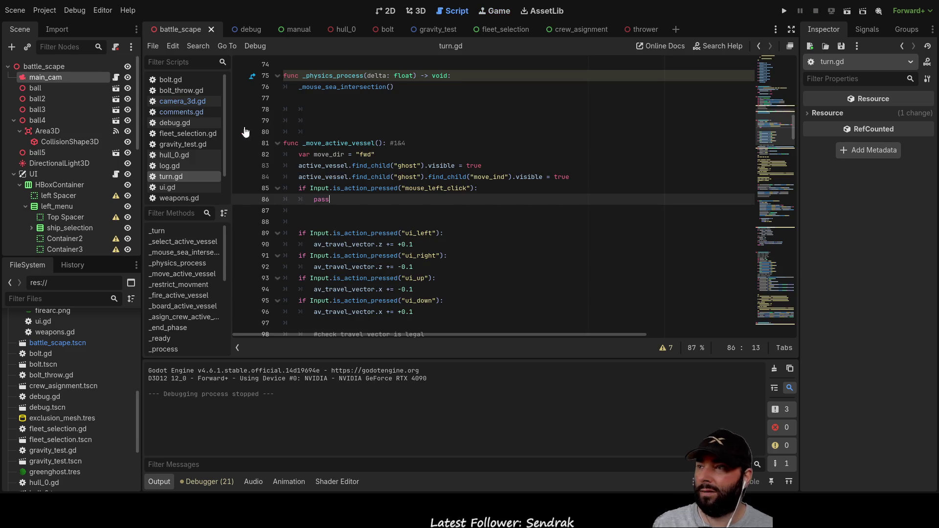
- Change cam_translation_speed on line 8 of camera_3d.gd from 10 to 100 and run the game
left_click(194, 101)
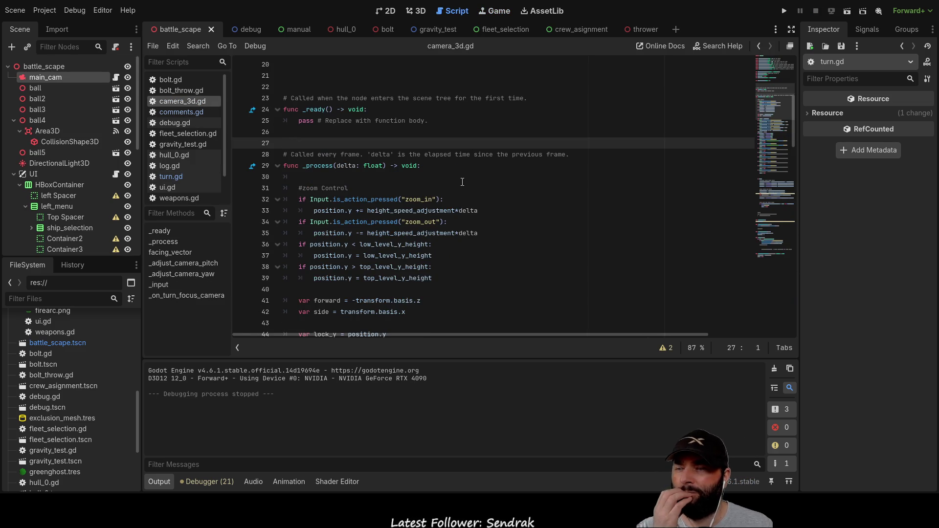
scroll(468, 186, "down", 5)
scroll(467, 186, "down", 4)
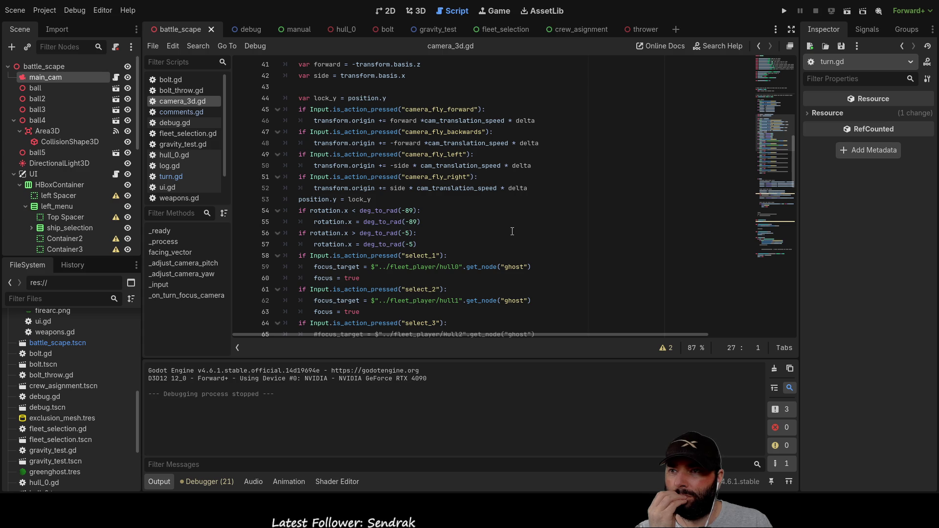
double_click(485, 189)
scroll(491, 248, "up", 8)
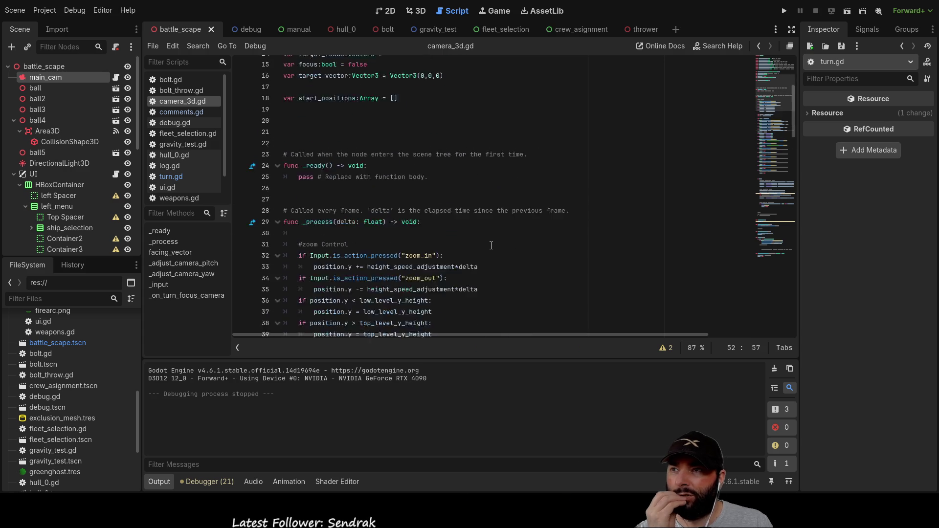
scroll(491, 248, "up", 5)
left_click(429, 143)
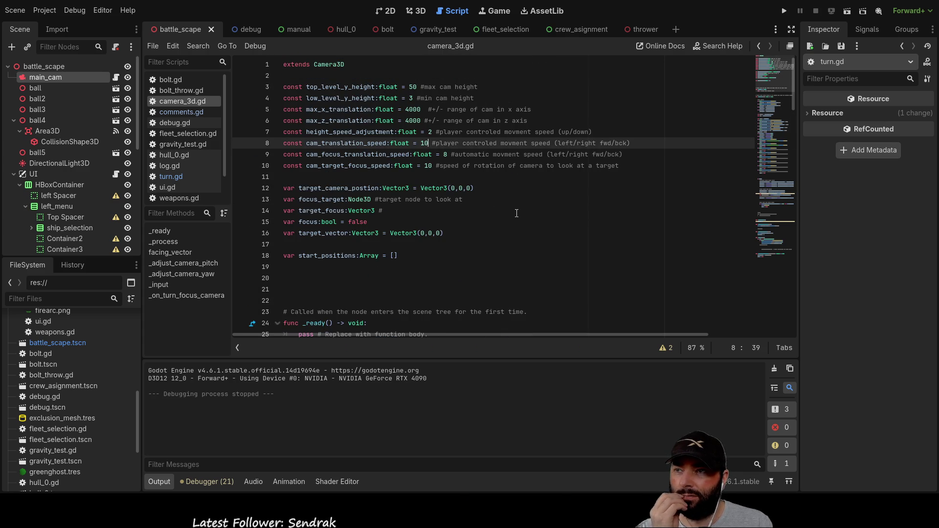
type("0")
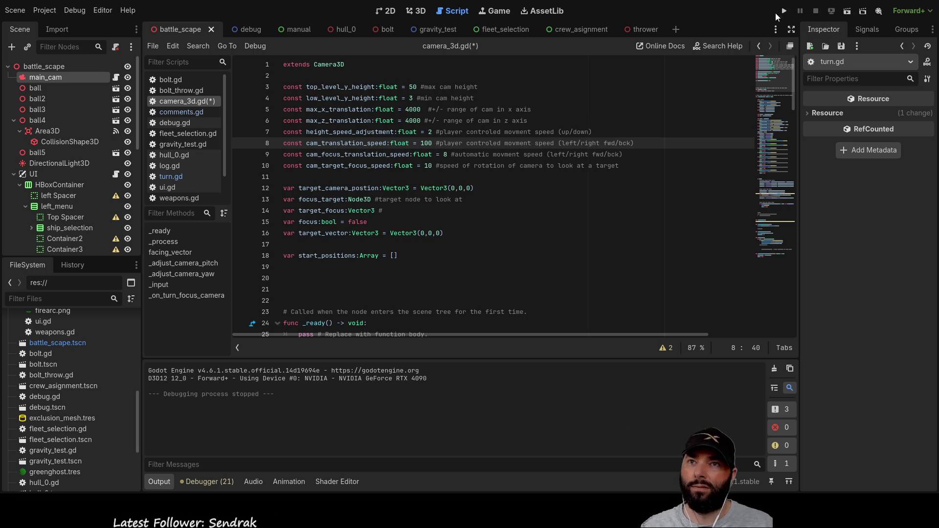
left_click(784, 11)
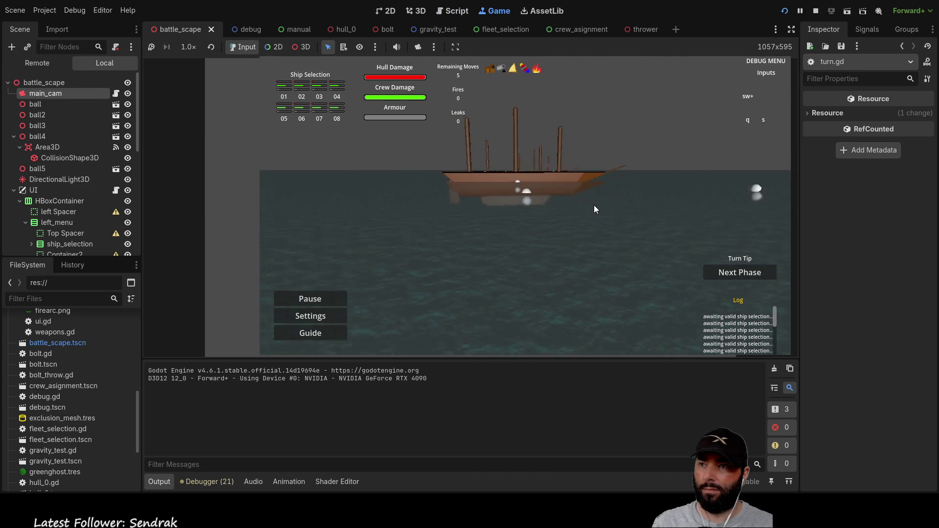
- Test the faster camera by flying forward, sideways and up, then stop the game
key("w")
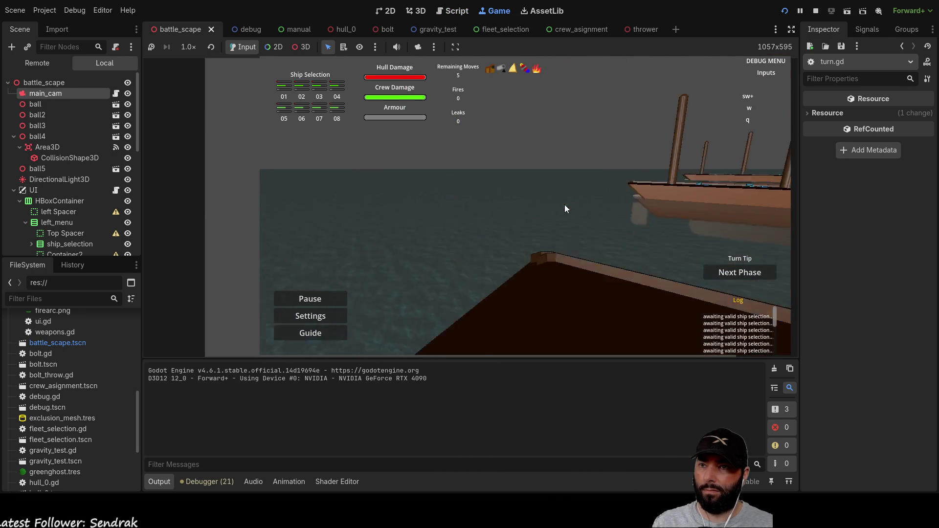
key("d")
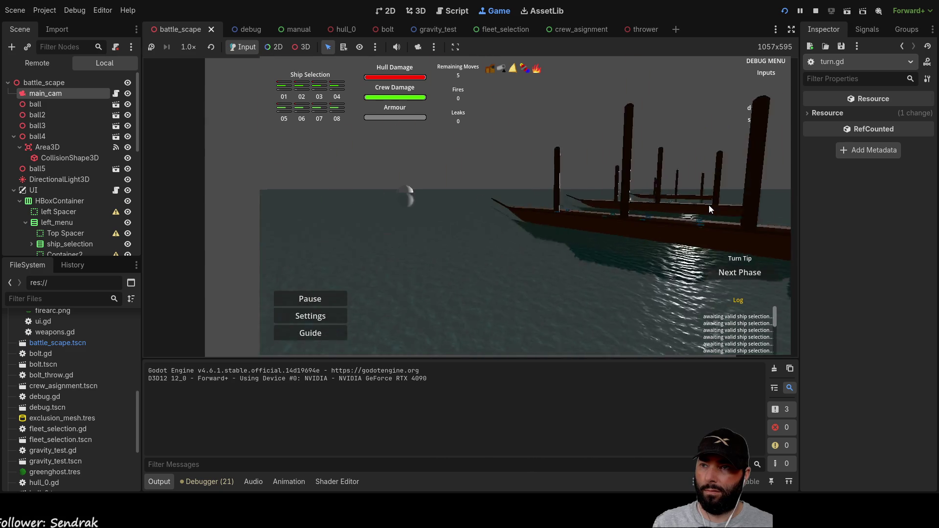
key("q")
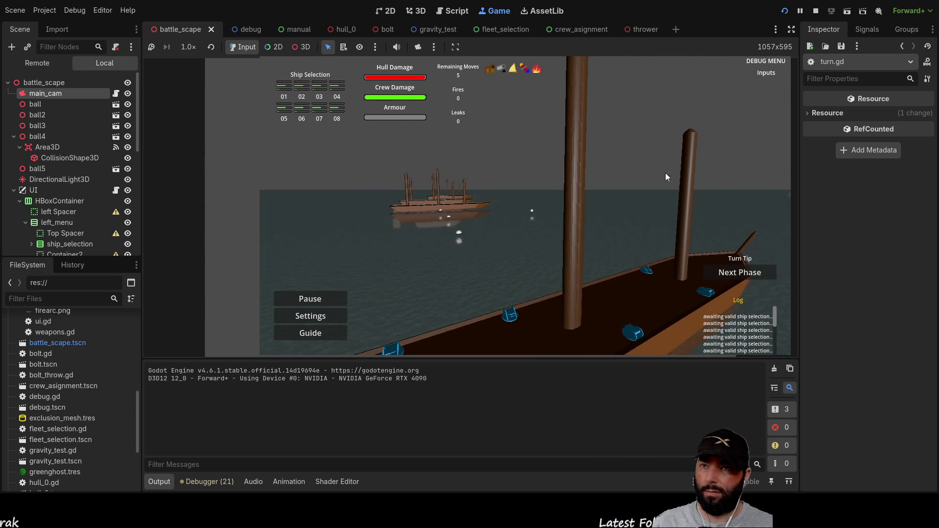
key("F8")
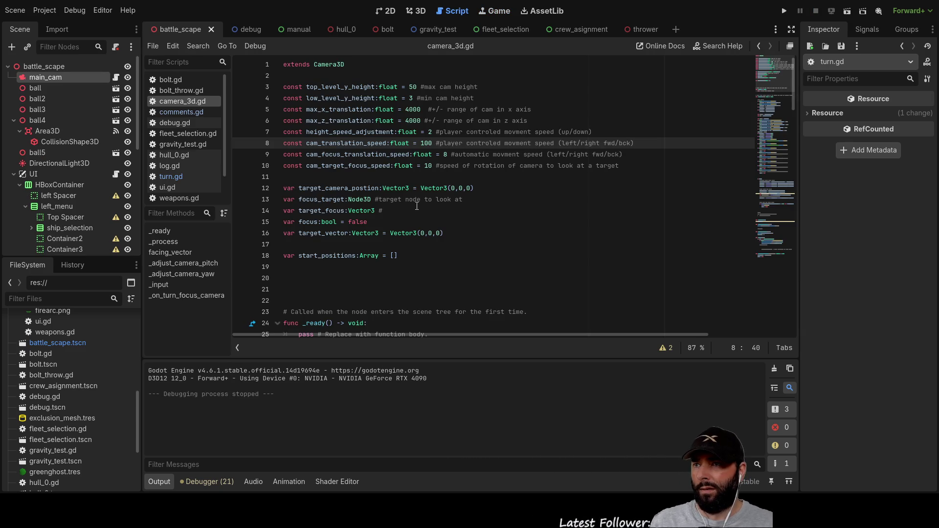
- Raise height_speed_adjustment on line 7 from 2 to 20 and relaunch the game
key("Up")
type("0")
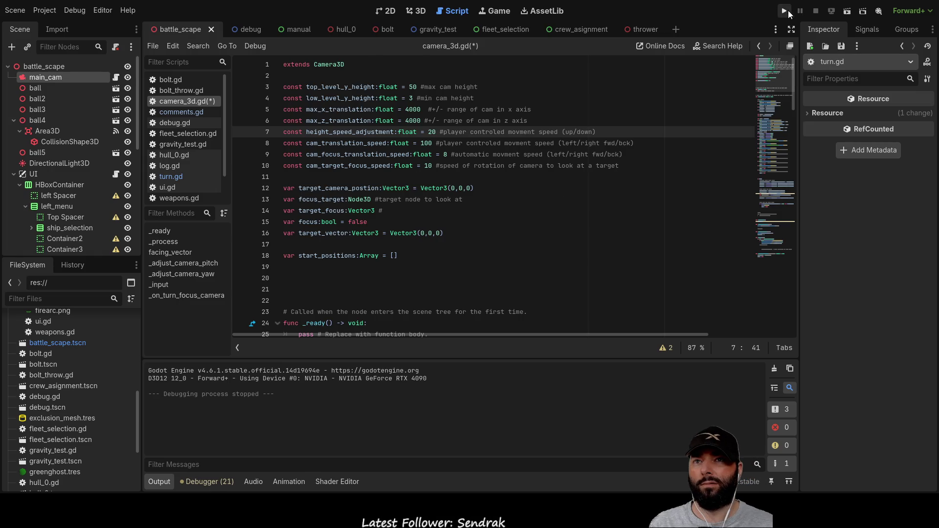
left_click(784, 11)
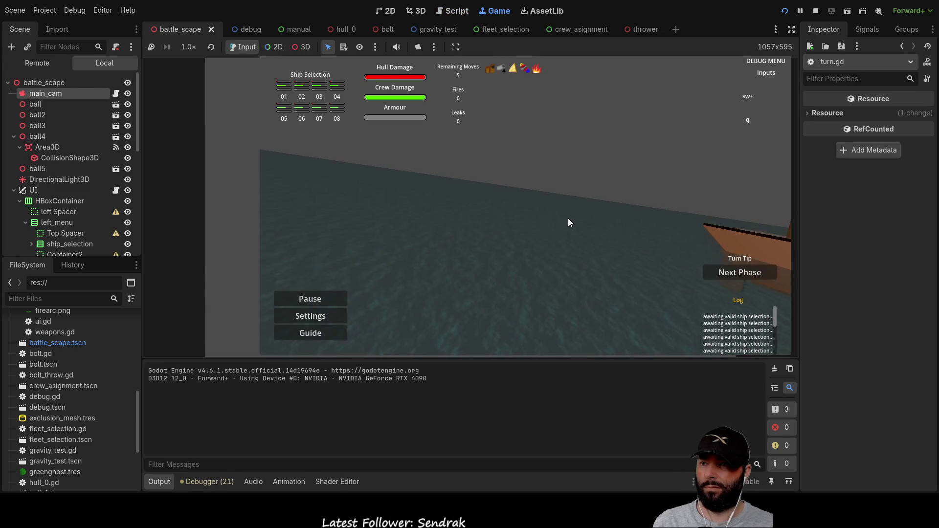
- Fly the game camera around the ships to test the faster height speed, then stop the game with F8
key("s")
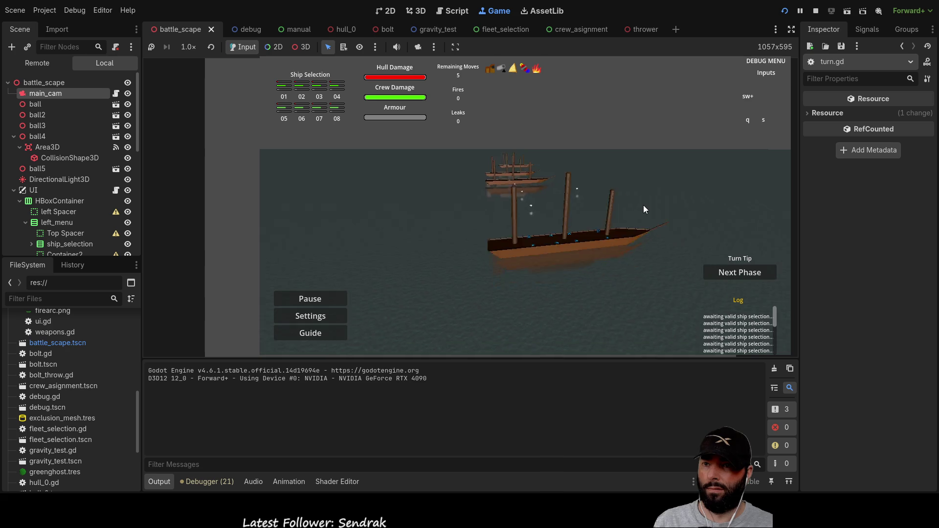
key("a")
key("w")
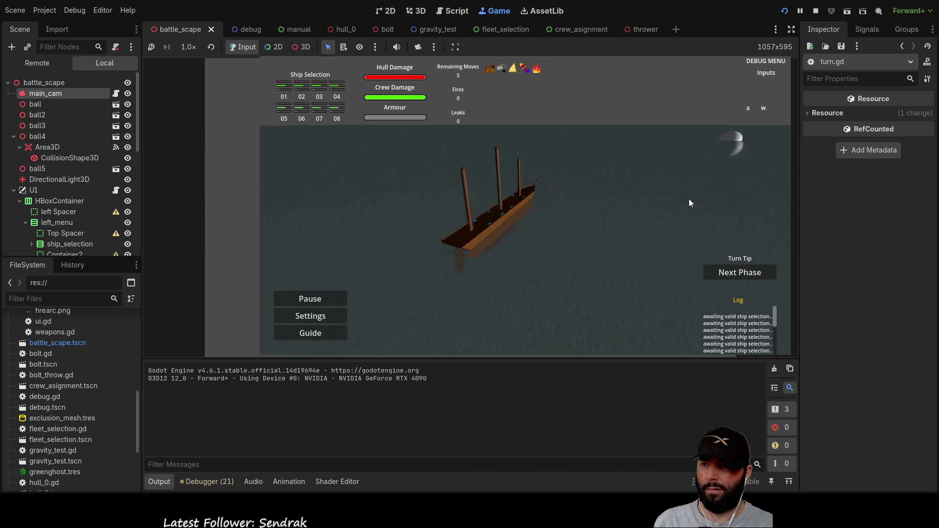
key("d")
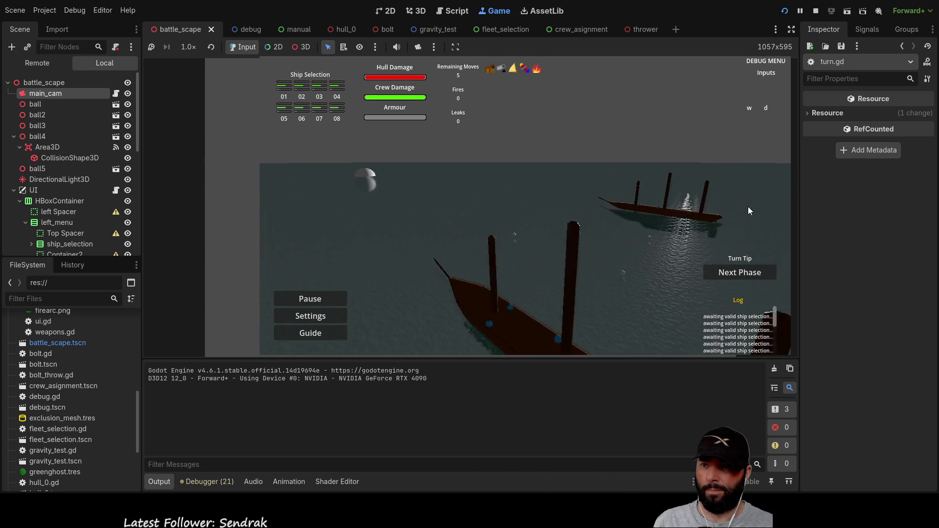
key("s")
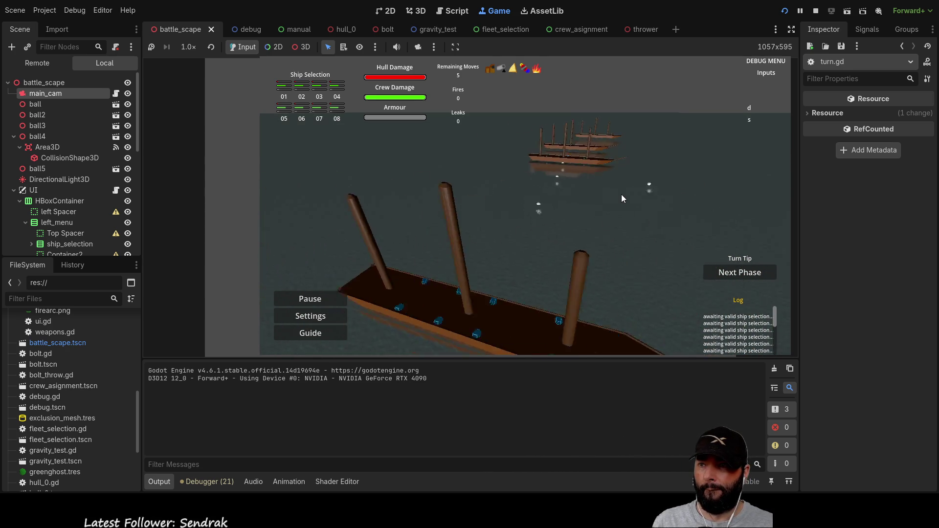
key("a")
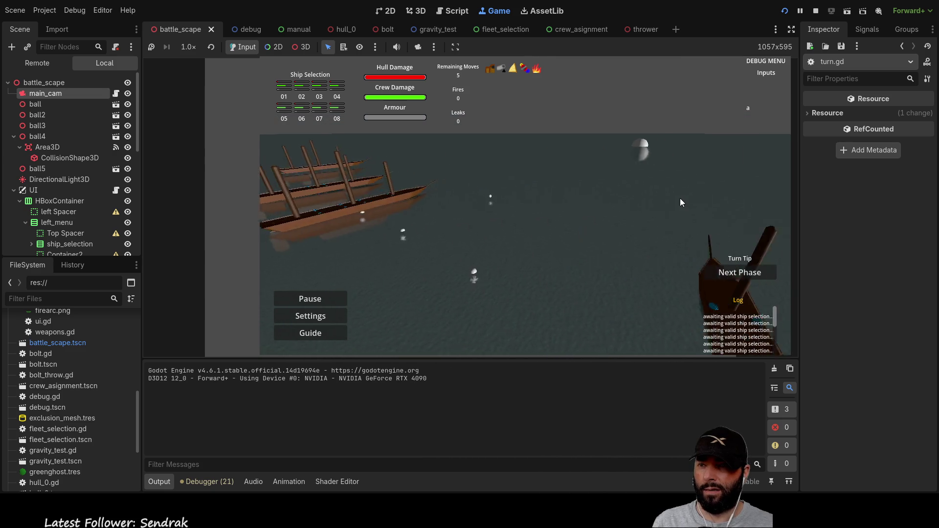
key("F8")
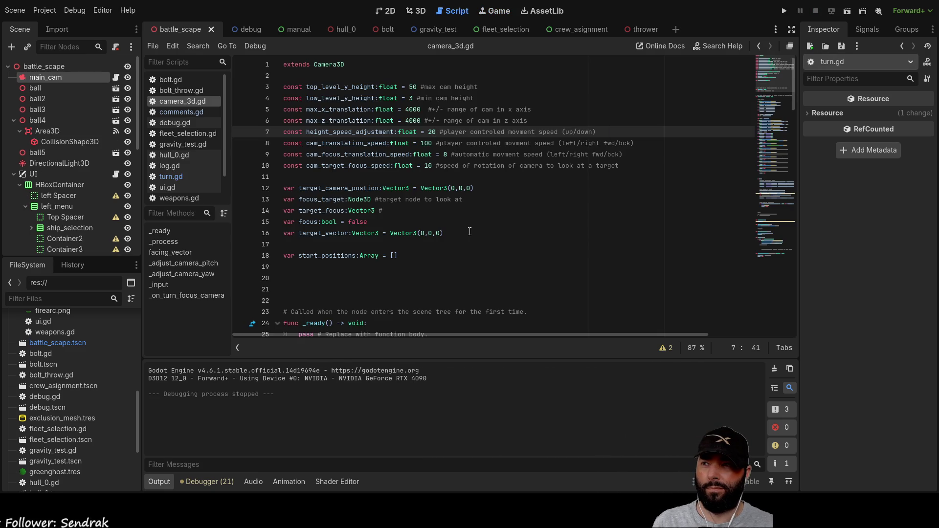
- Insert an empty _physics_process(delta: float) function containing pass below _ready, using autocomplete
scroll(460, 216, "down", 8)
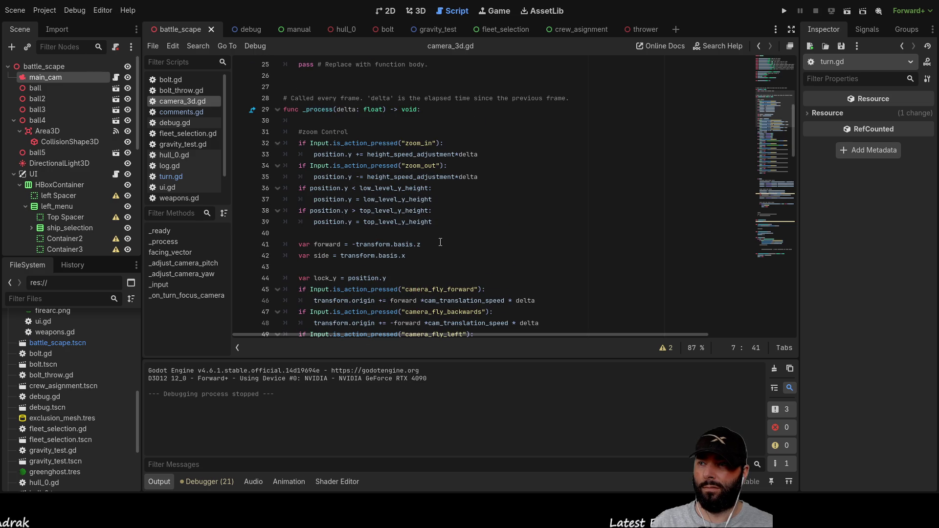
scroll(440, 242, "up", 2)
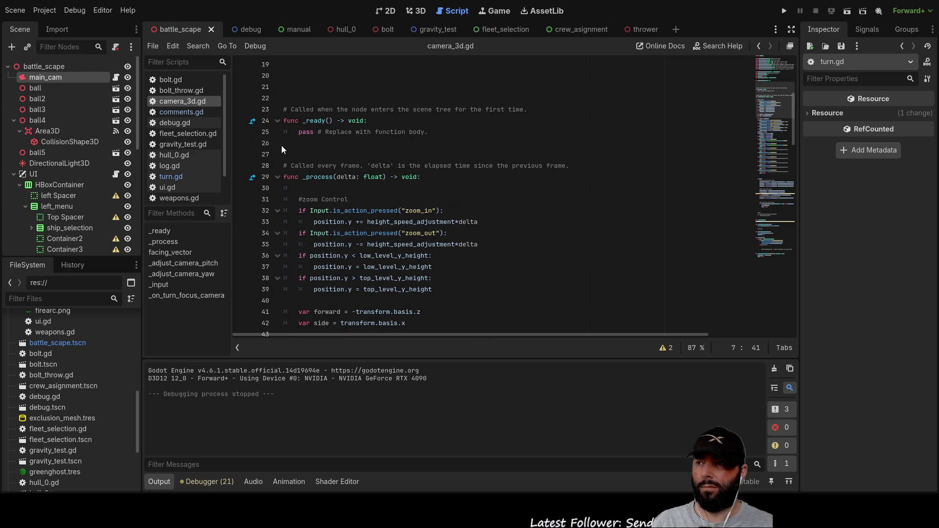
left_click(316, 159)
key("ctrl+shift+Return")
key("ctrl+shift+Return")
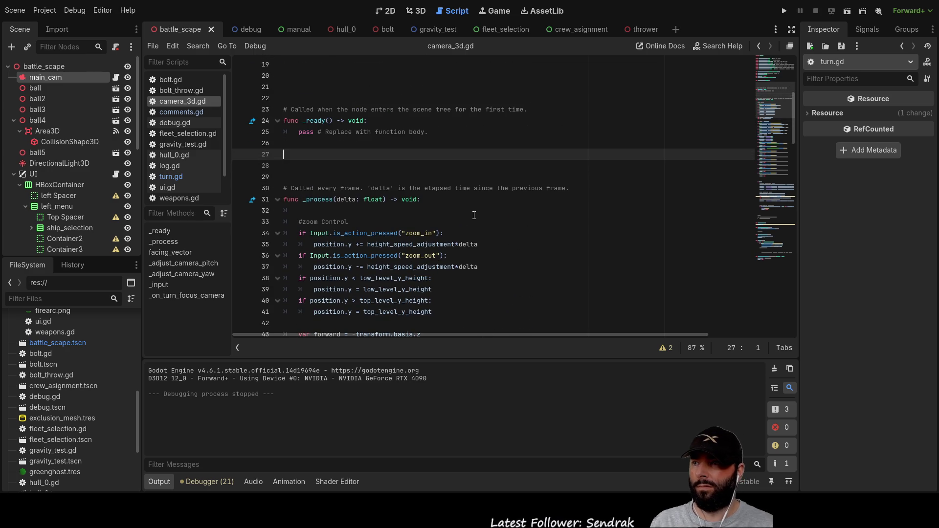
type("func ")
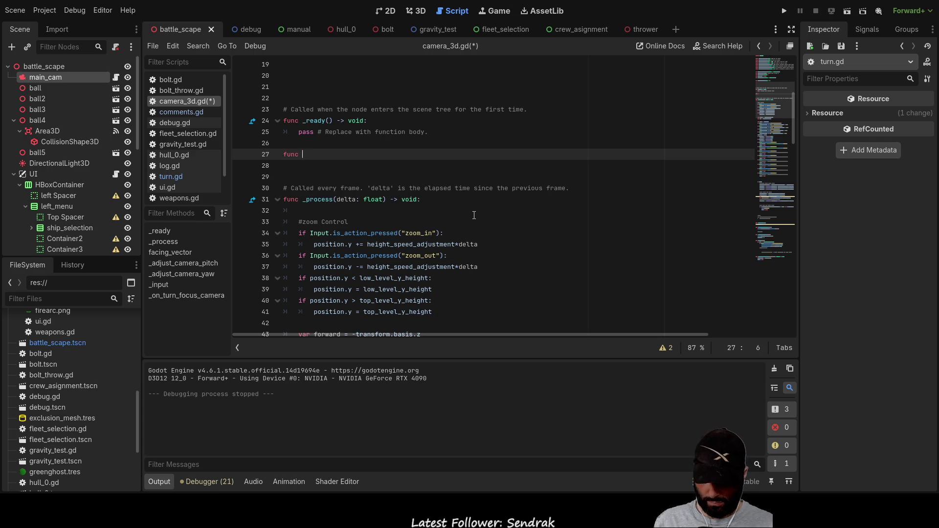
type("_pro")
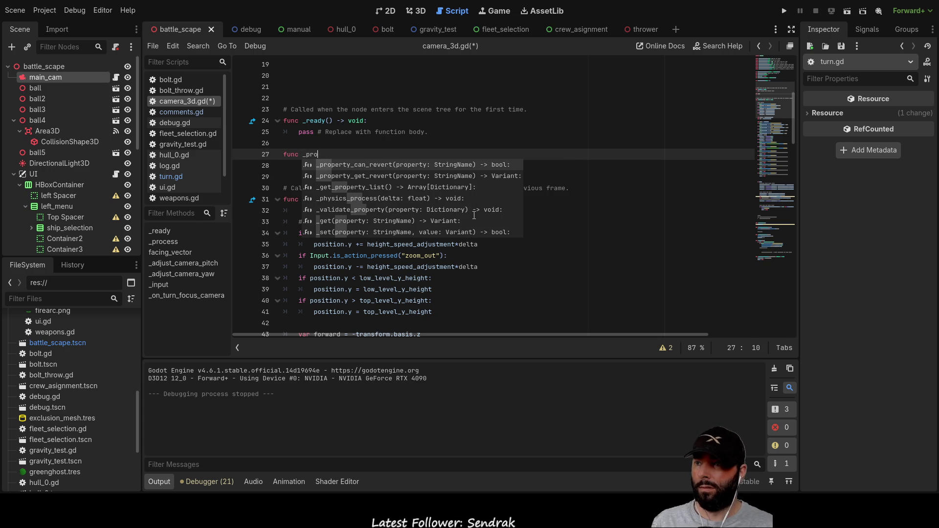
type("c")
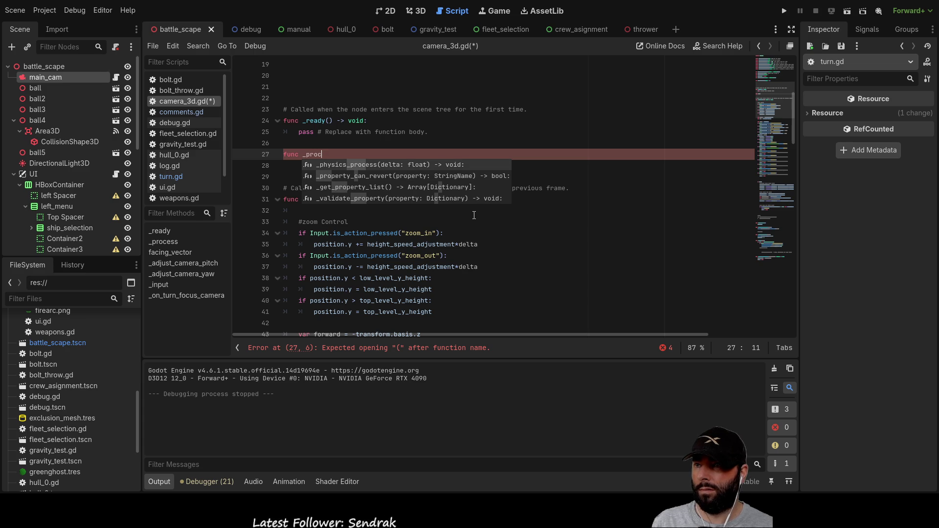
key("Return")
key("Return")
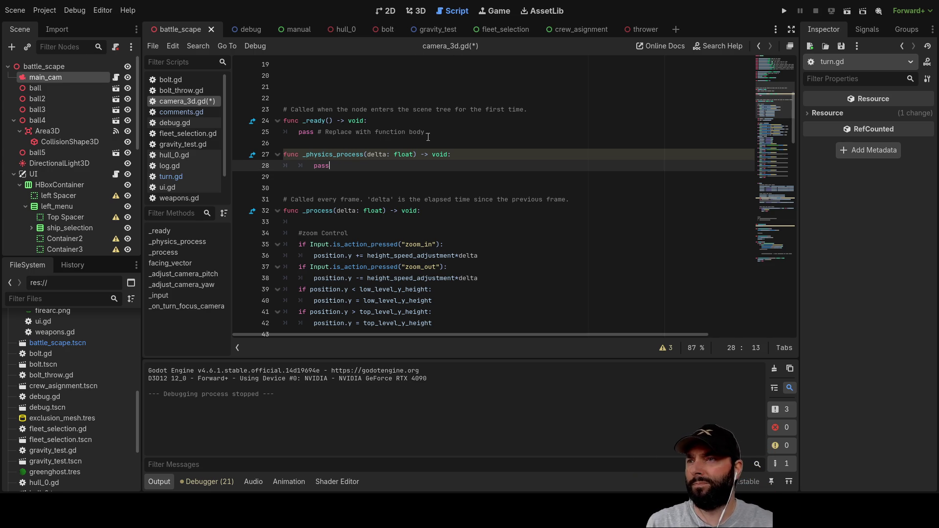
scroll(412, 194, "up", 5)
scroll(401, 192, "down", 5)
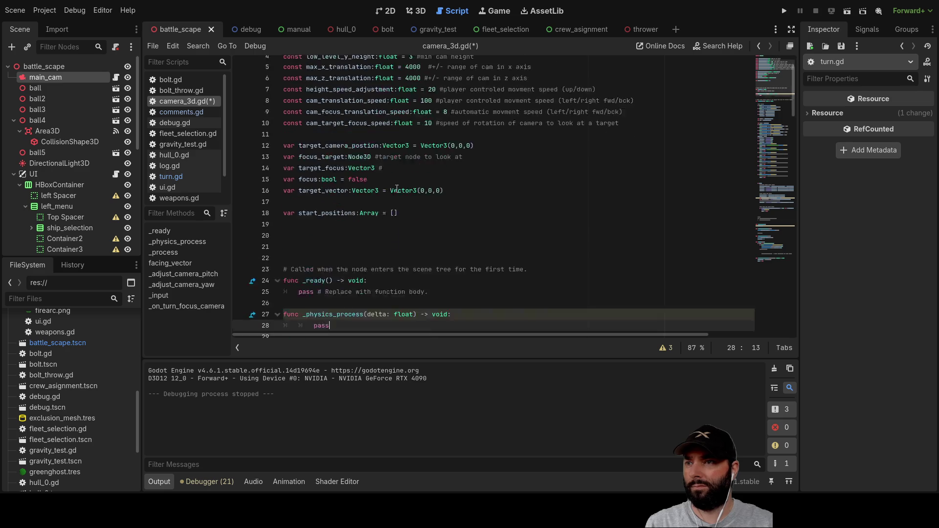
scroll(351, 165, "up", 2)
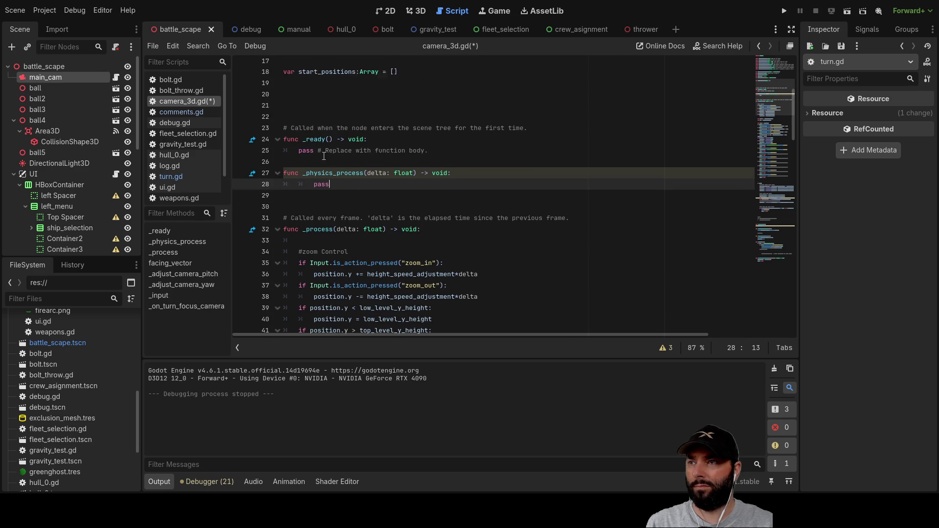
left_click(295, 133)
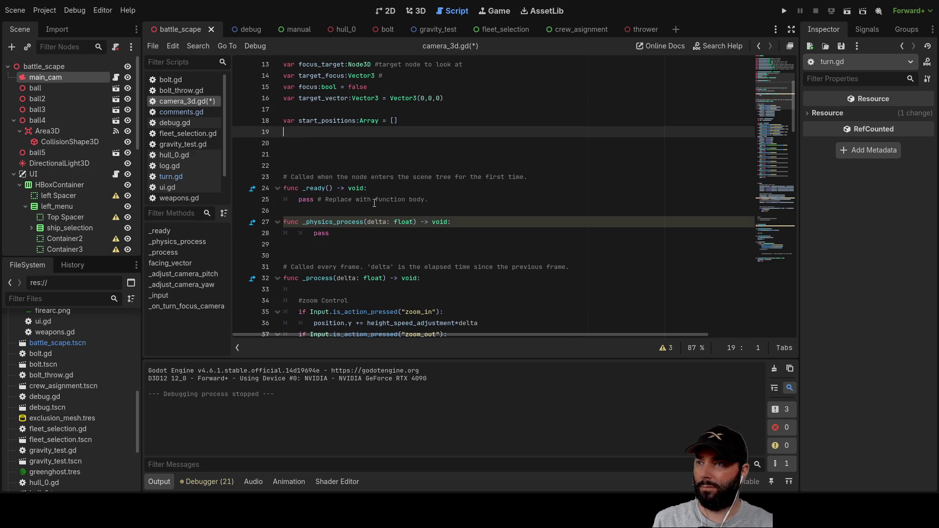
- Add a func _camera_speed_boost(): header with an indented body line below the _physics_process stub
key("Down")
key("Down")
key("Down")
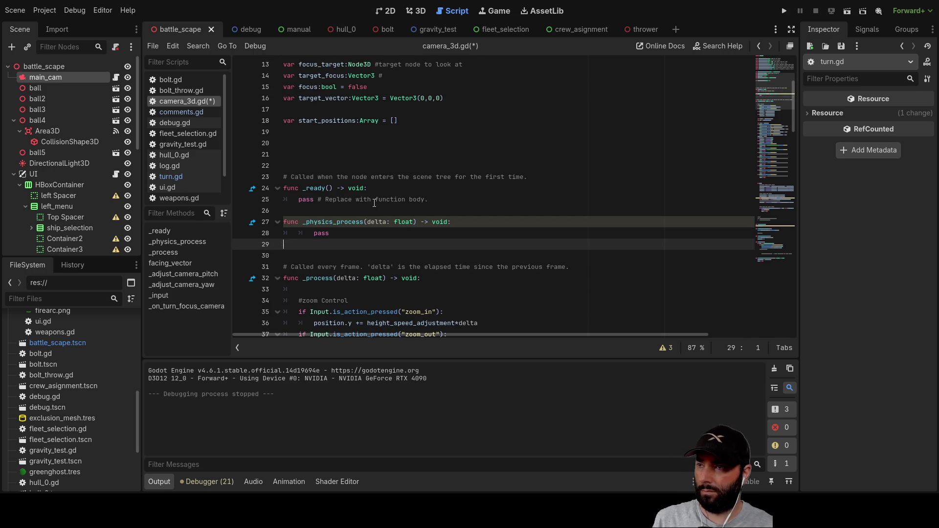
key("Return")
type("fun")
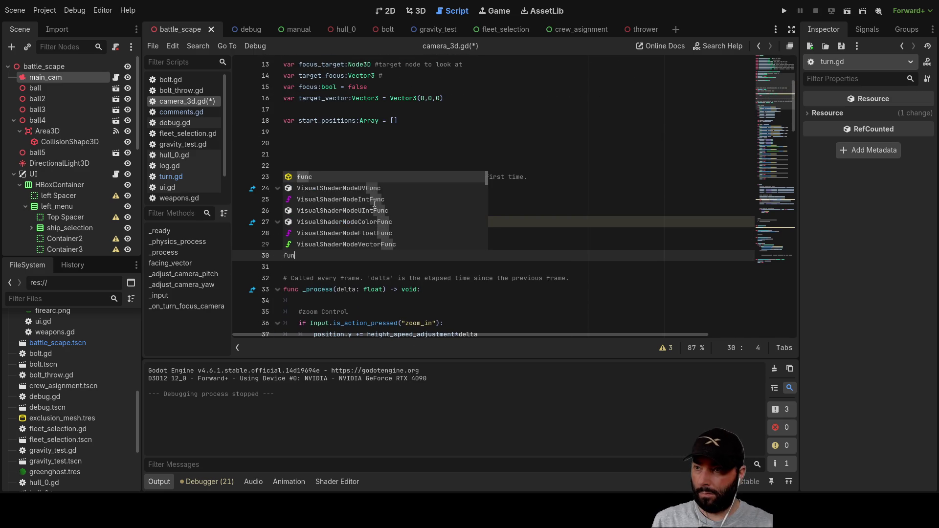
type("c _camera_speed_boost")
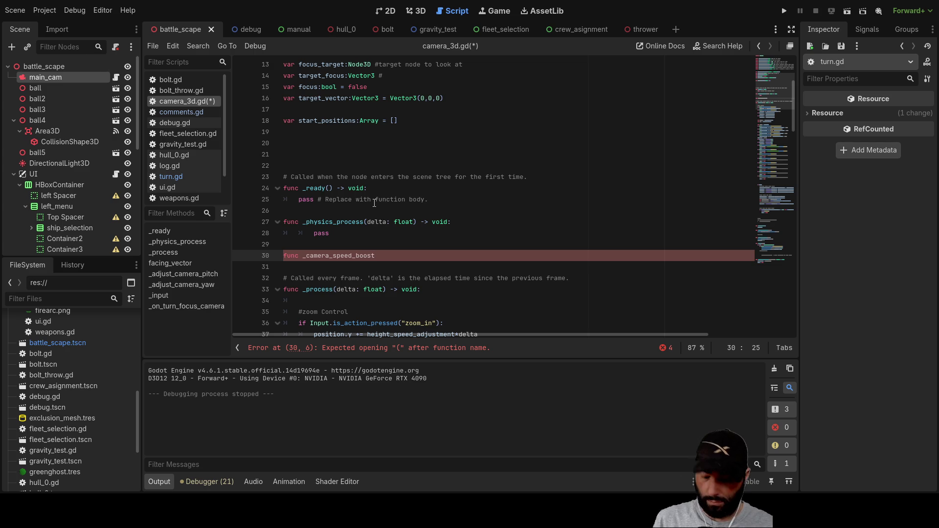
type("):")
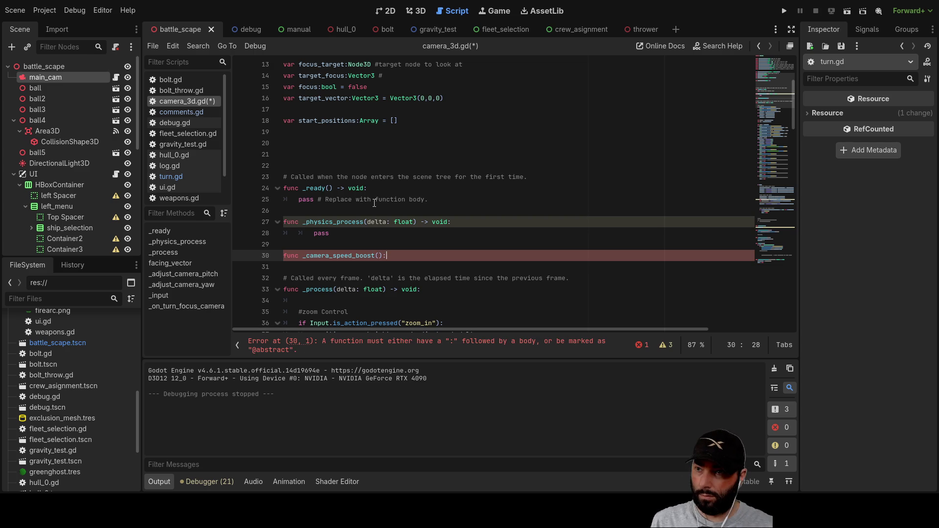
key("Return")
key("Tab")
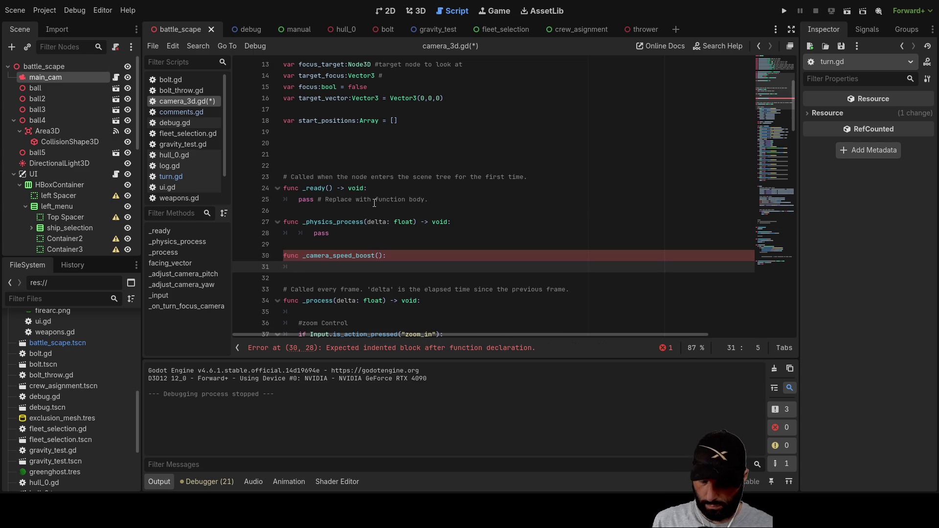
- Start the body with if Input.is_action_pressed(""), leaving the action name empty after browsing suggestions
type("if input")
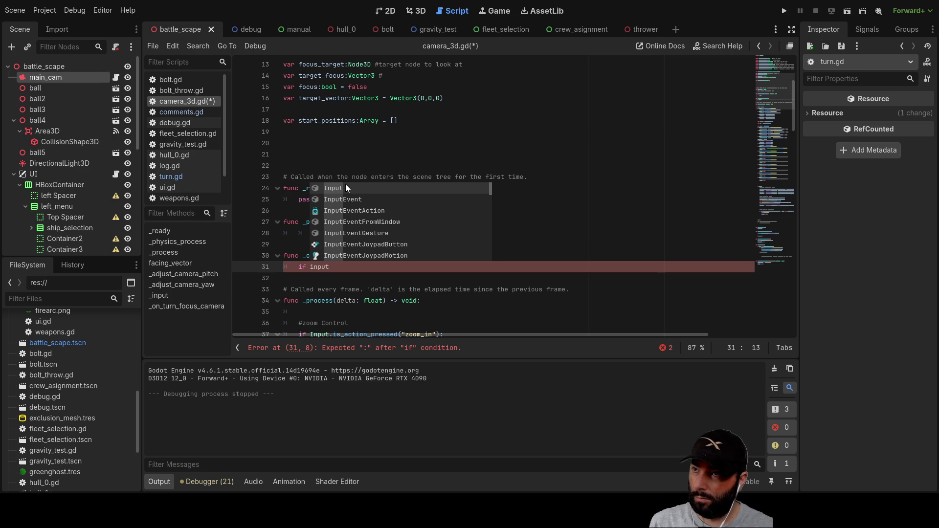
key("Return")
type("is")
key("Down")
key("Down")
key("Down")
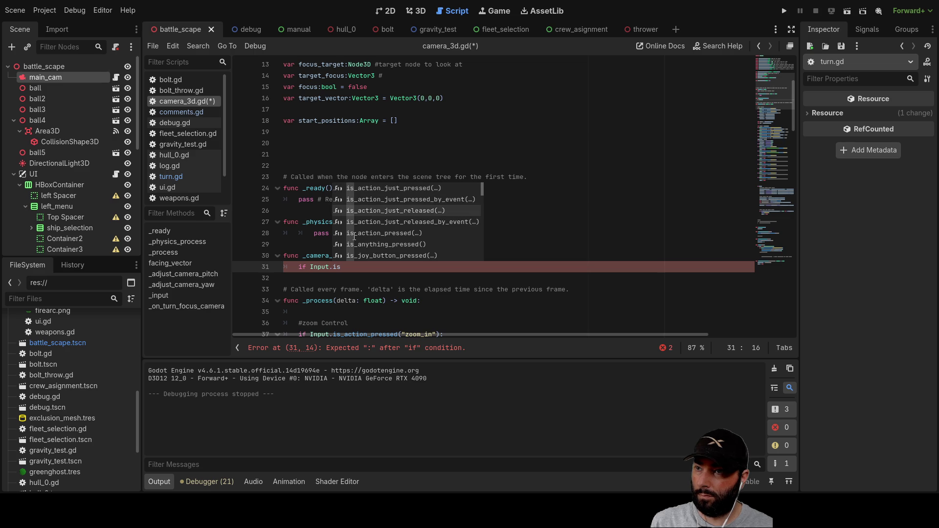
key("Return")
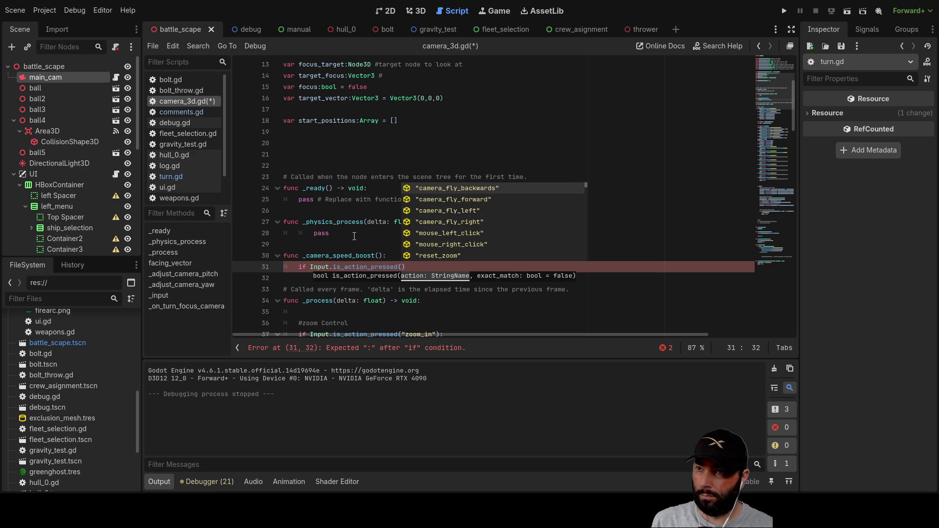
type("UI")
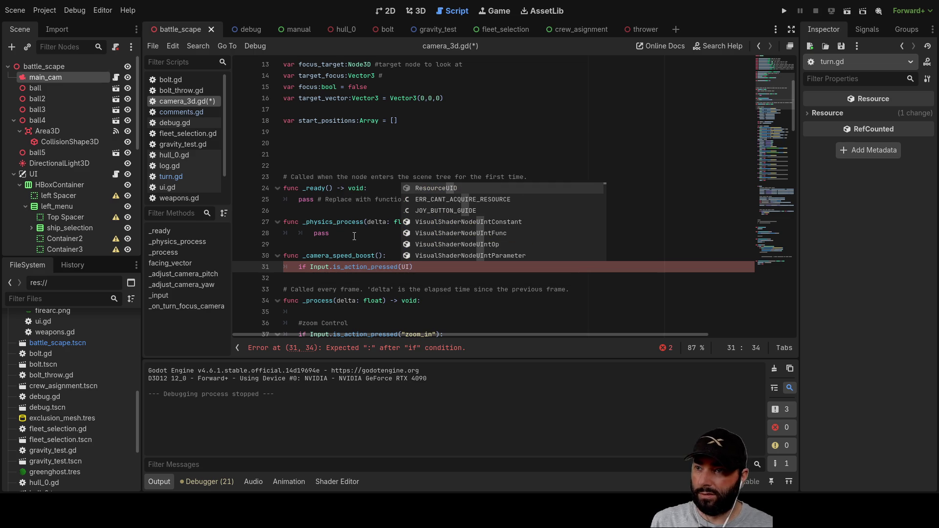
key("BackSpace")
key("BackSpace")
type("\"ui")
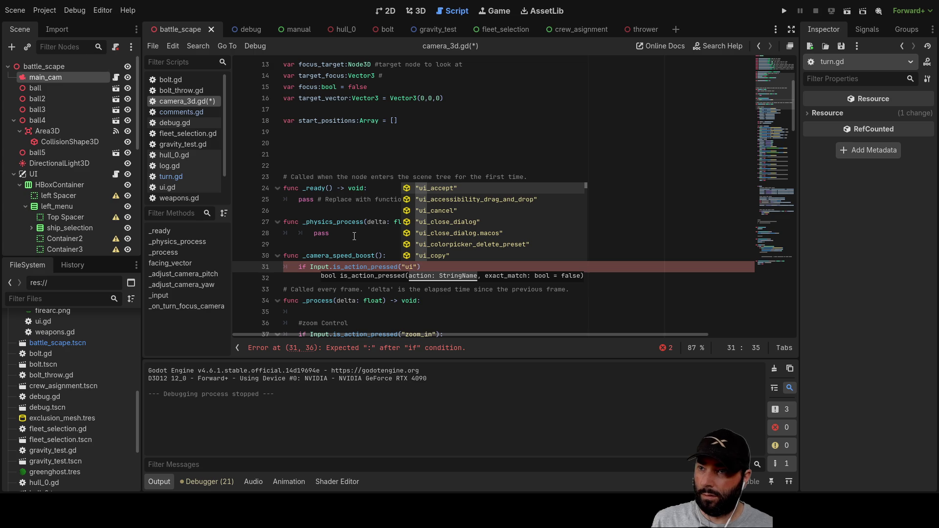
type("_s")
key("Down")
key("Down")
key("Down")
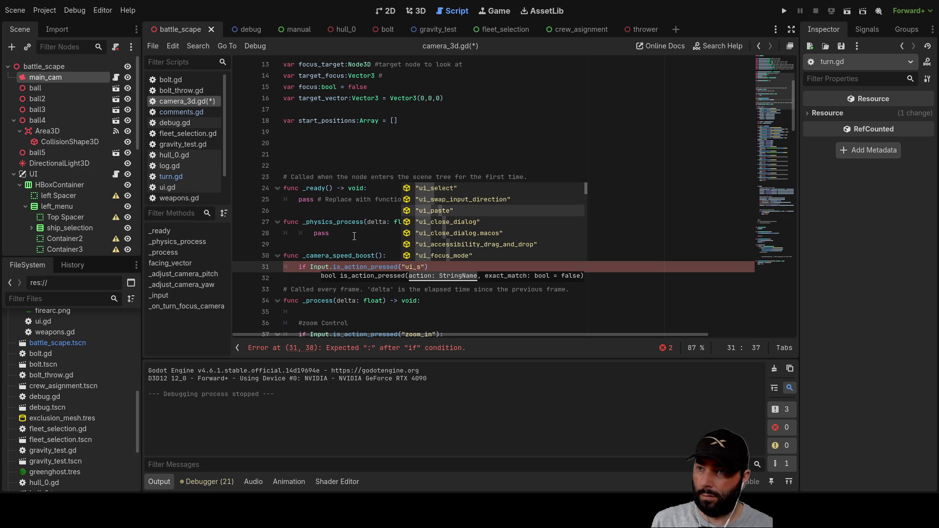
key("Down")
key("Down")
key("Down")
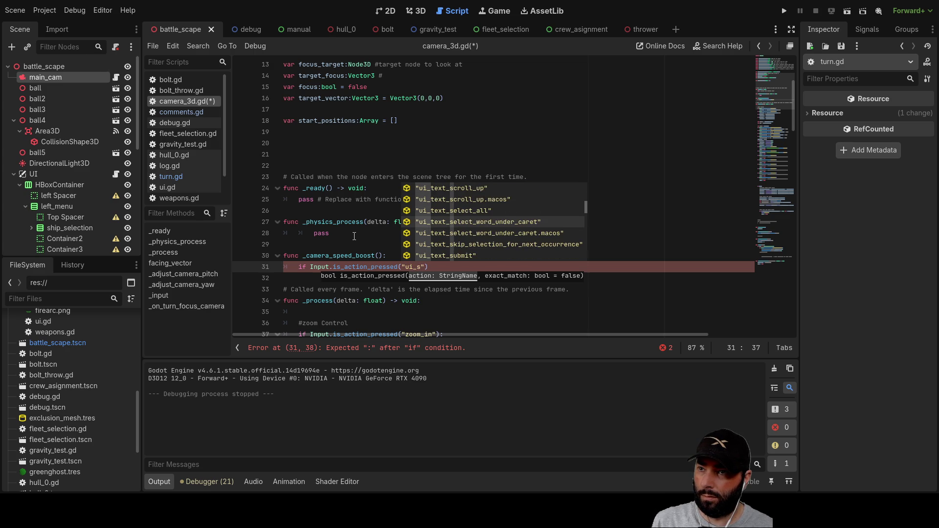
key("Down")
key("Down")
key("Down")
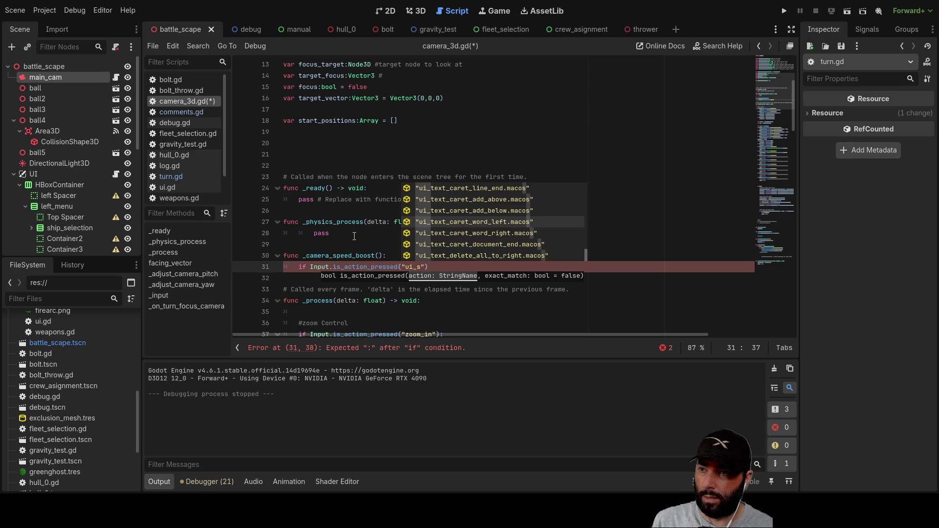
key("BackSpace")
key("BackSpace")
key("BackSpace")
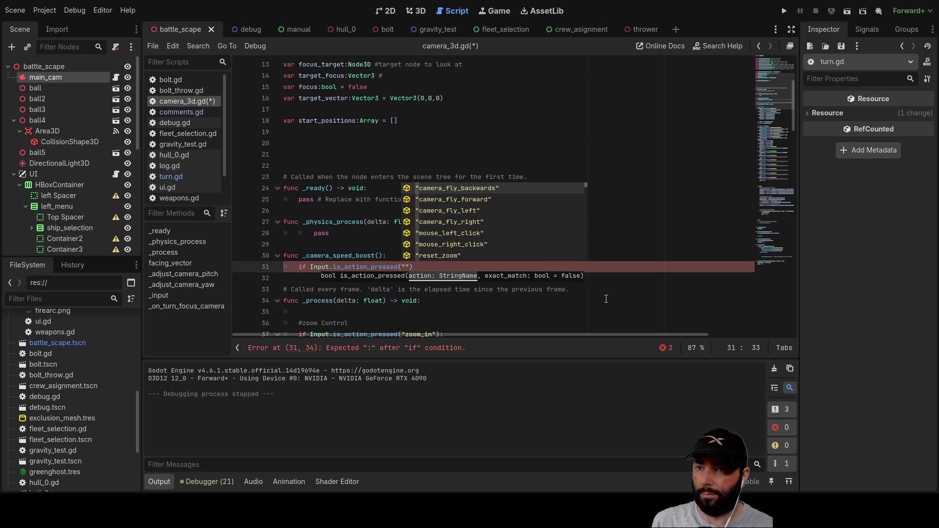
- Dismiss the autocomplete list and return the caret between the empty action-name quotes
left_click(603, 299)
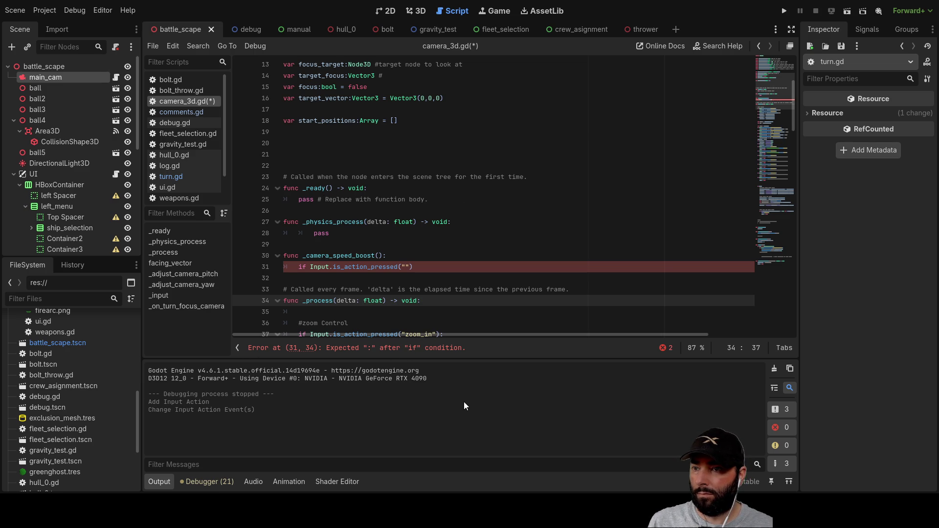
left_click(405, 267)
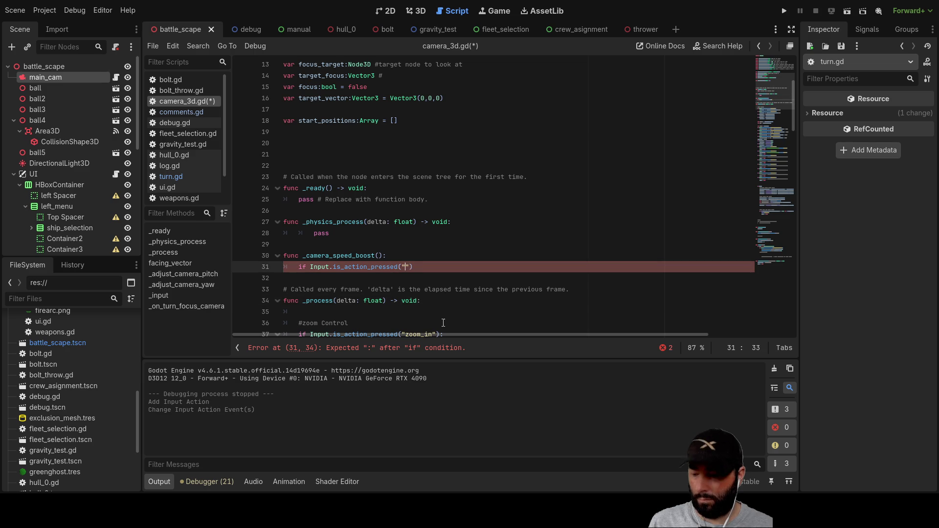
- Complete the condition's action name as "shift" and move to the empty line inside the check
type("shift")
key("Return")
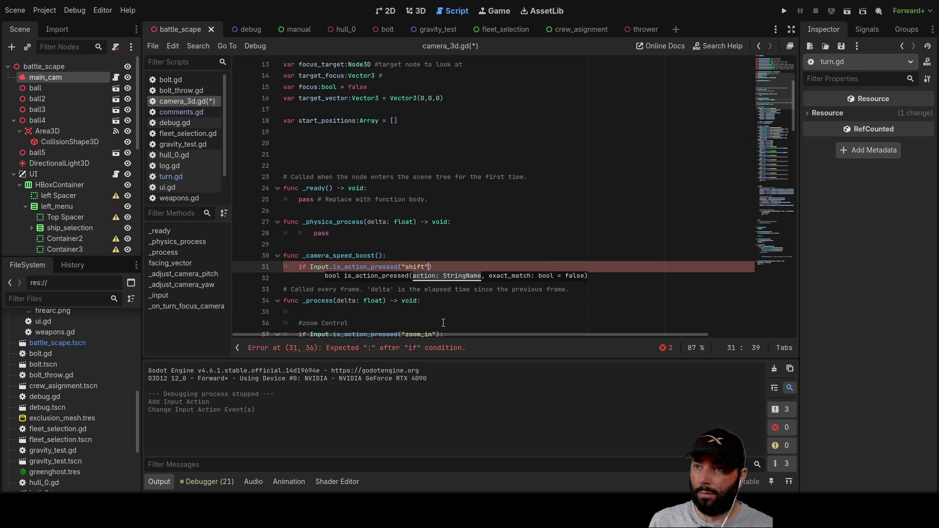
scroll(443, 294, "down", 2)
left_click(458, 210)
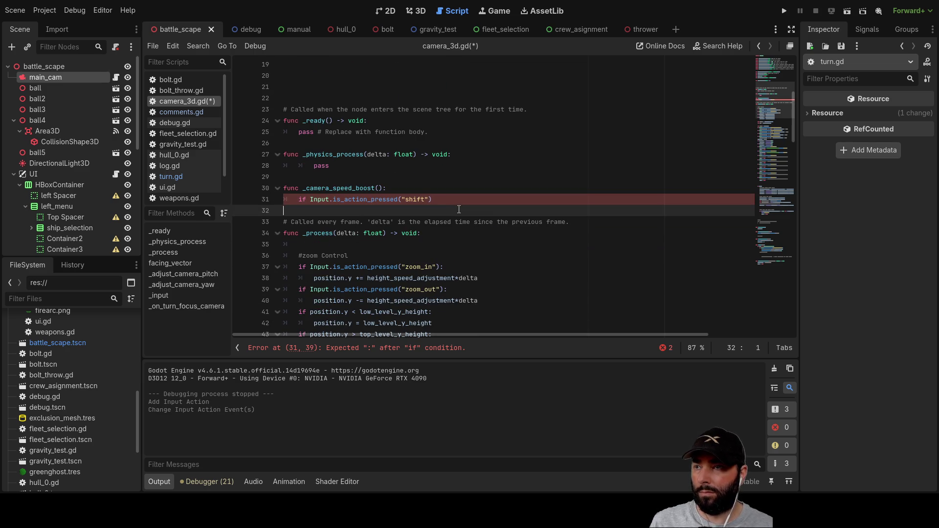
left_click(458, 199)
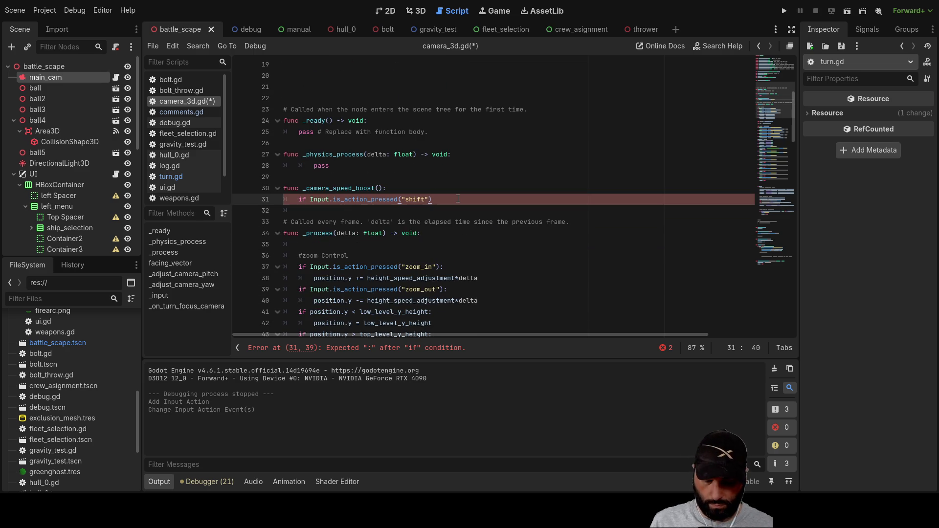
type(":")
left_click(437, 209)
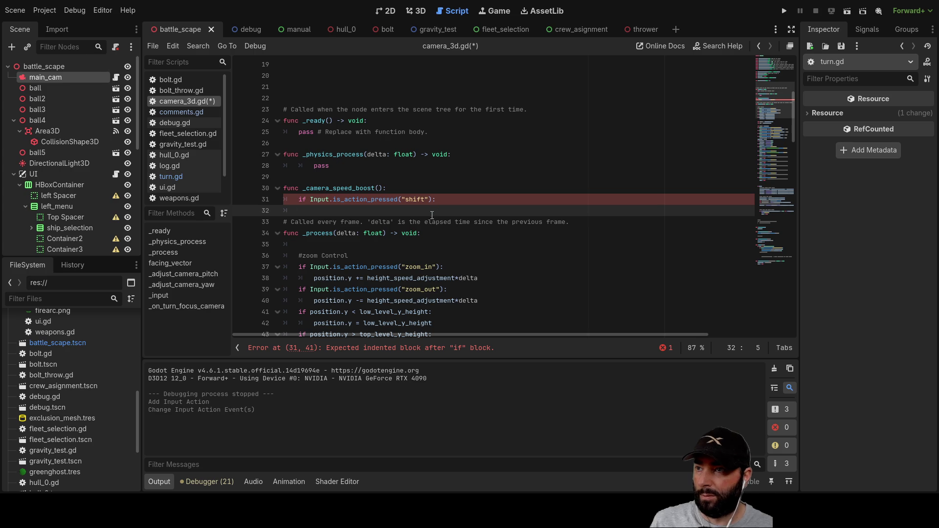
scroll(432, 219, "up", 6)
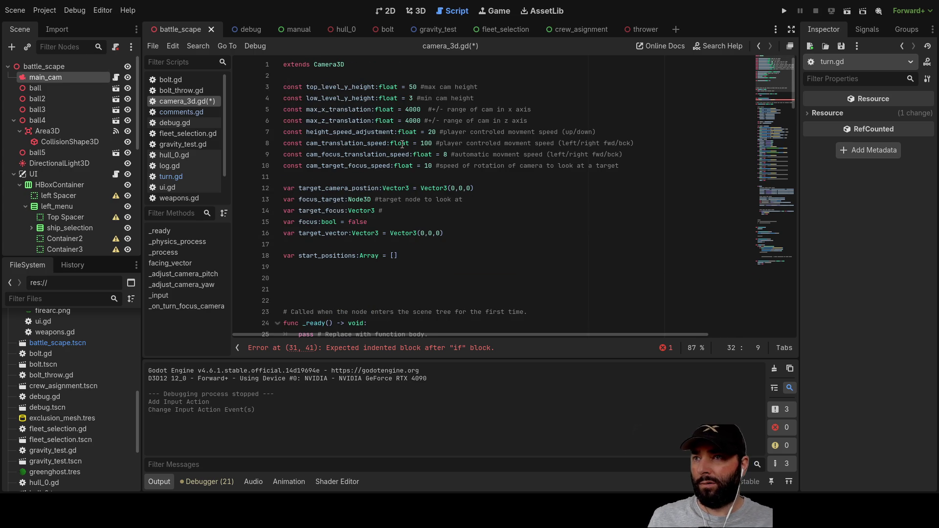
- Copy height_speed_adjustment from line 7 and paste it on line 32 followed by '='
double_click(356, 133)
key("ctrl+c")
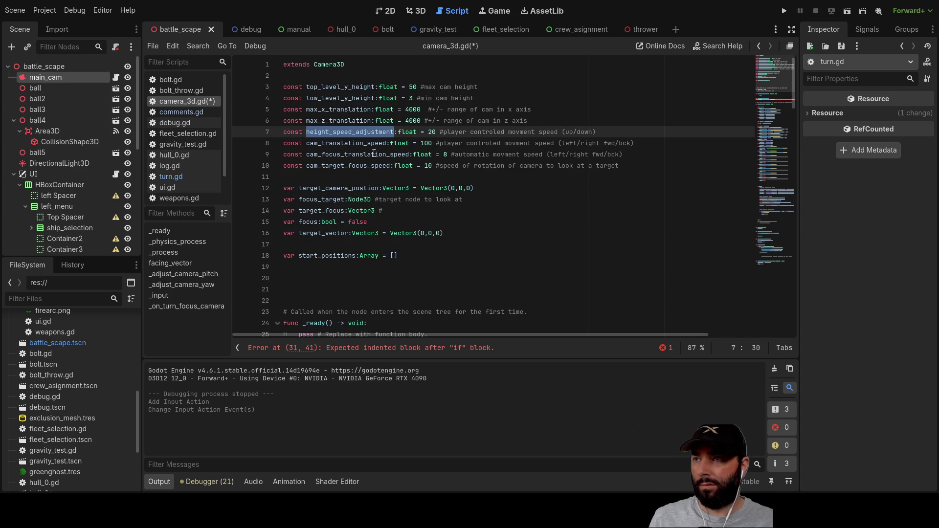
scroll(442, 196, "down", 7)
left_click(346, 178)
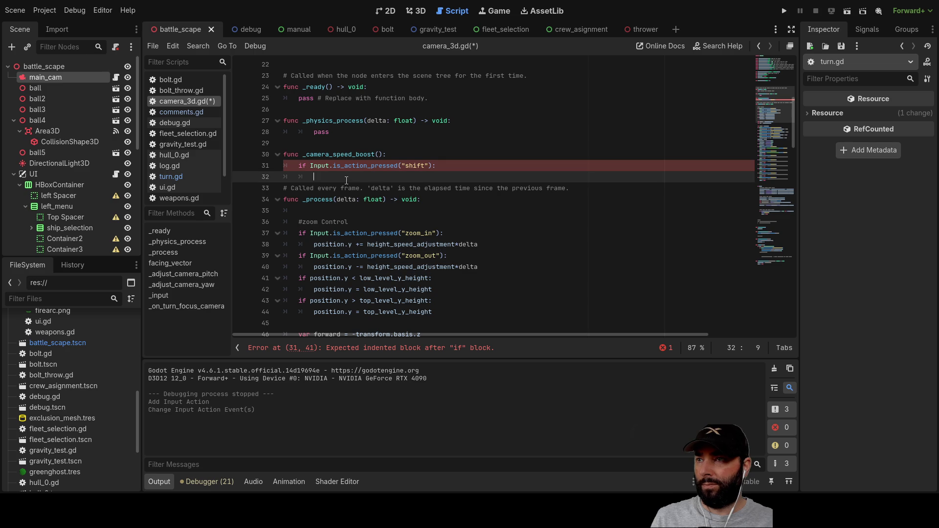
key("ctrl+v")
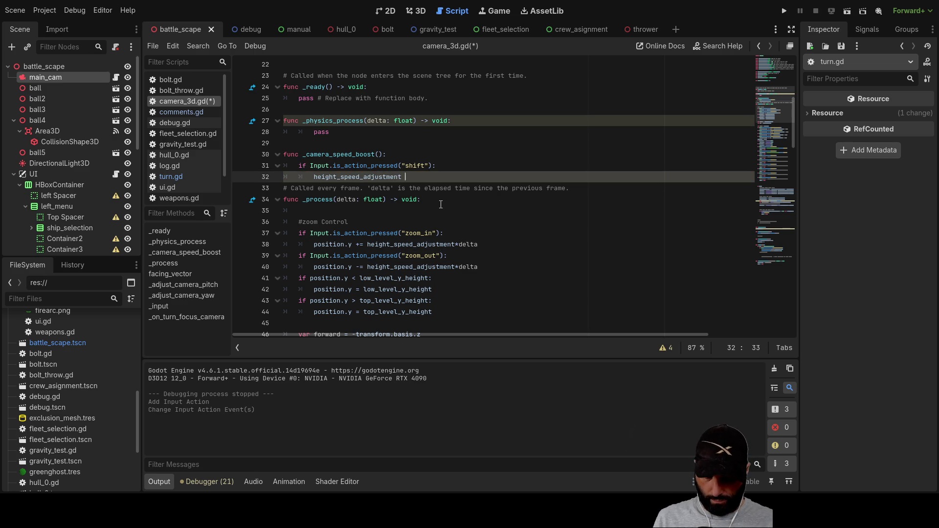
type("=")
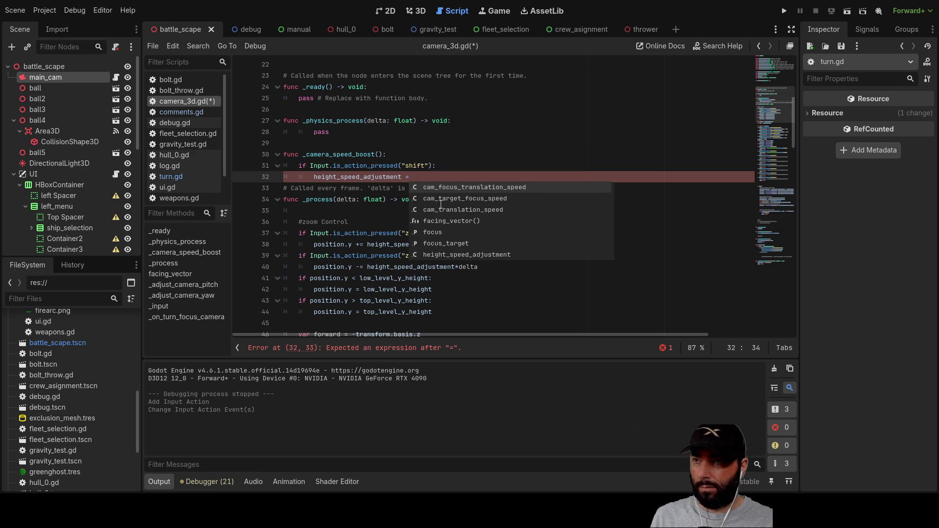
key("Return")
key("BackSpace")
key("BackSpace")
key("BackSpace")
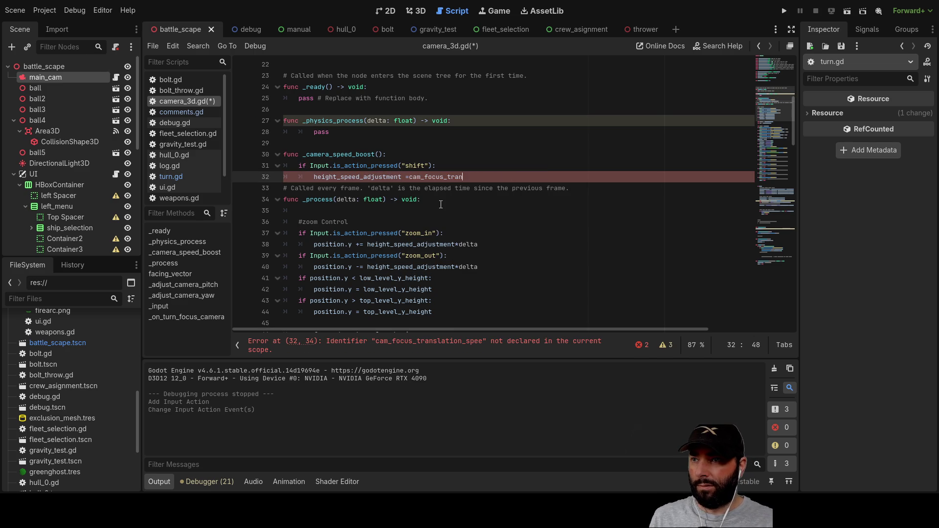
key("Return")
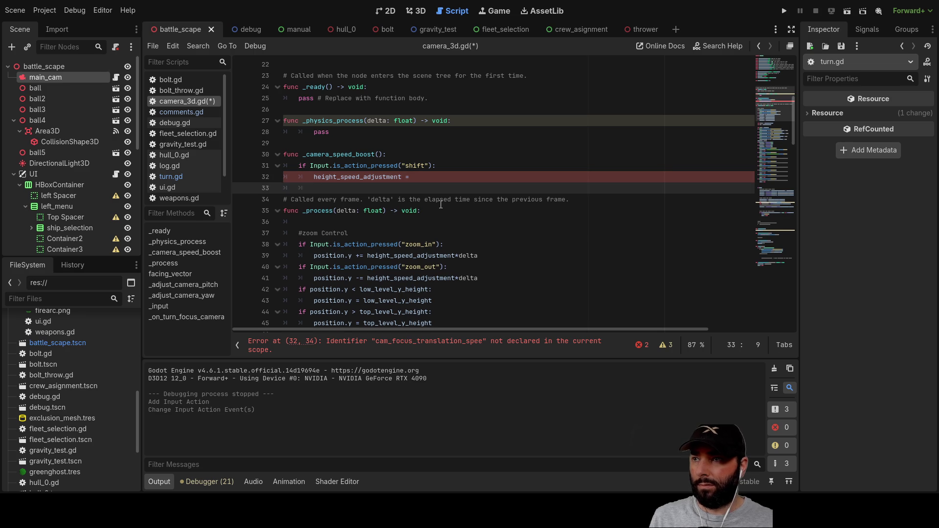
scroll(402, 194, "up", 7)
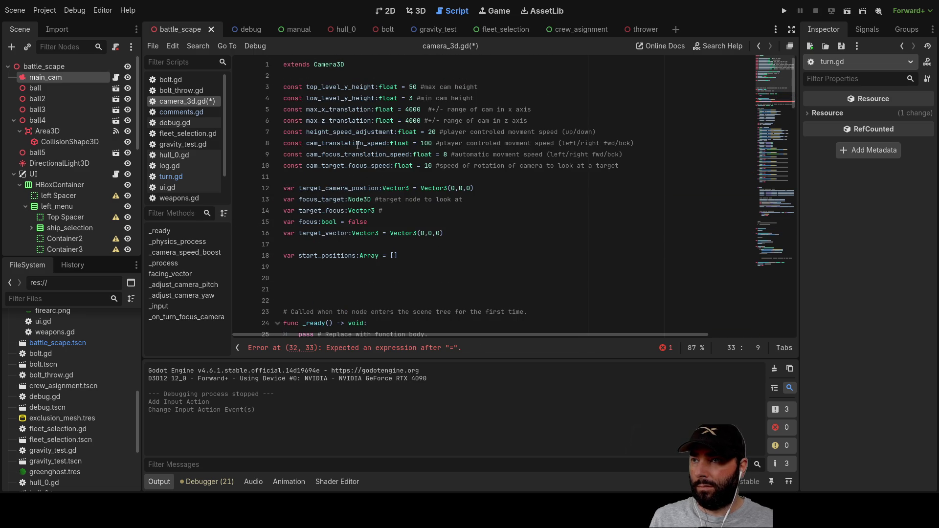
- Paste cam_translation_speed from line 8 onto line 33 with '=', then add an else: branch
double_click(358, 146)
key("ctrl+c")
scroll(380, 160, "down", 8)
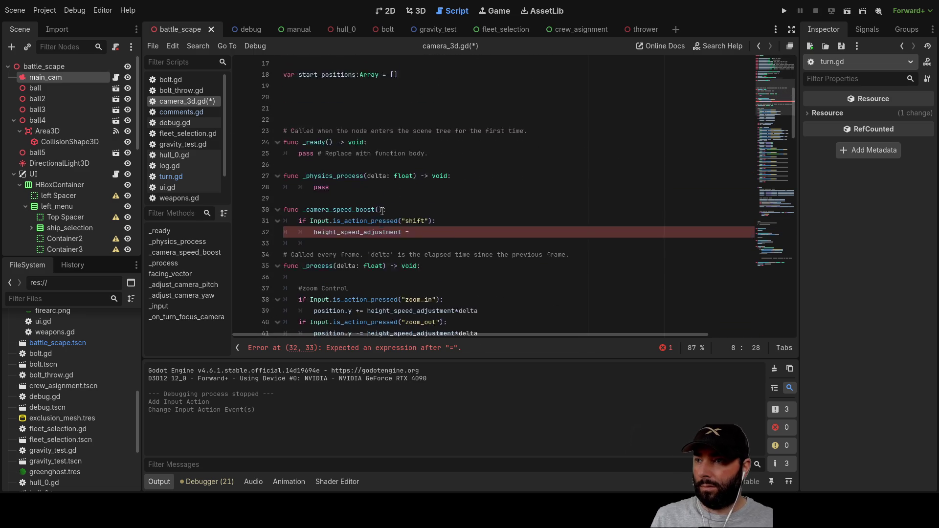
left_click(327, 143)
left_click(327, 153)
key("ctrl+v")
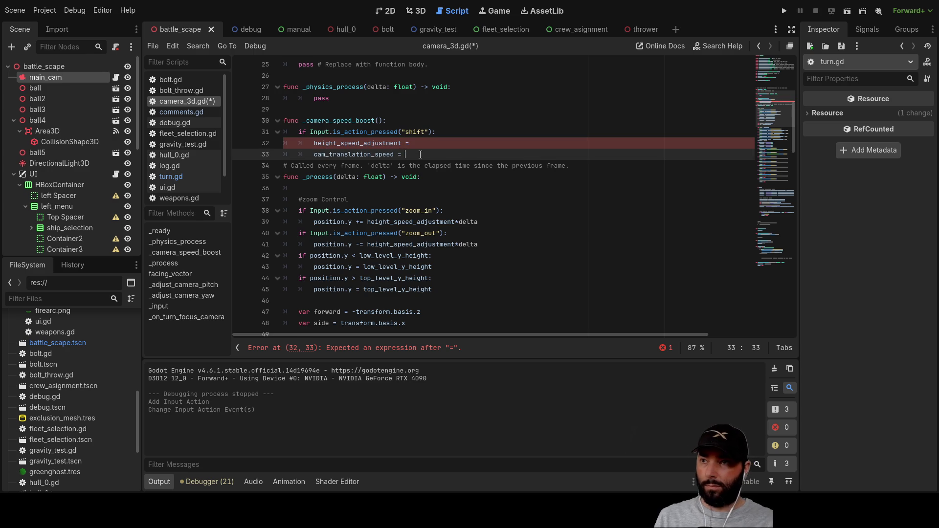
type("cam_f")
key("Return")
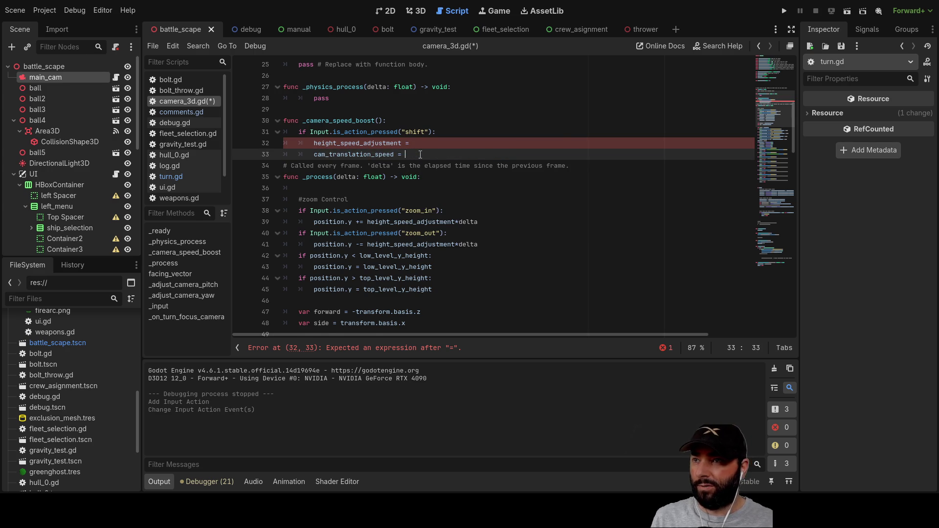
key("Return")
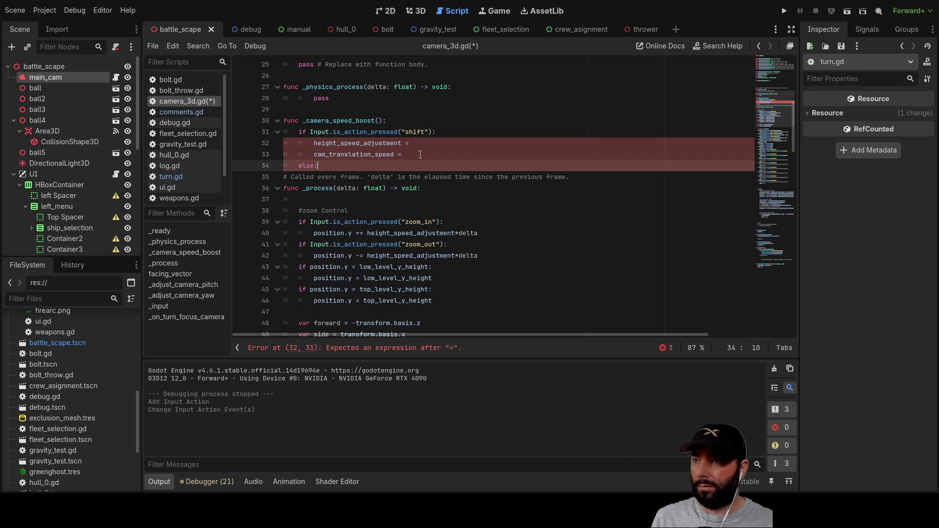
key("Return")
scroll(420, 154, "up", 8)
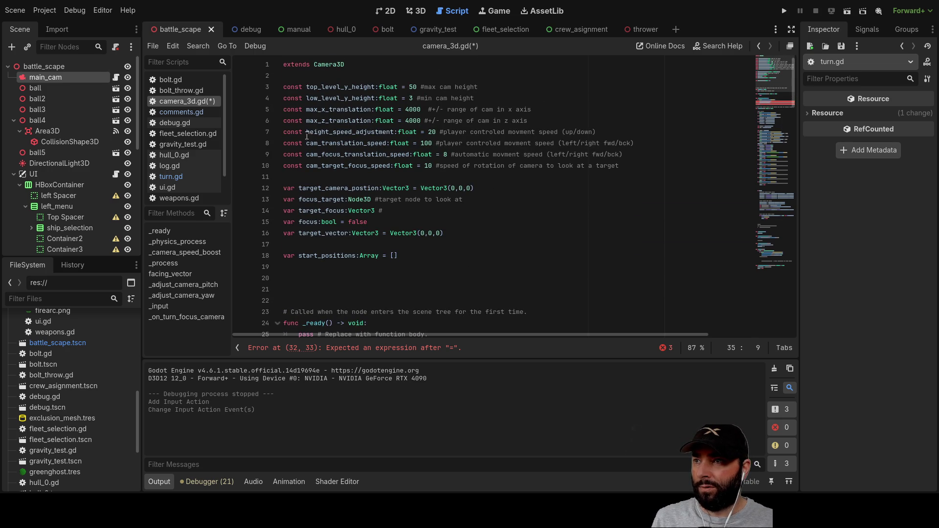
- Copy the height_speed_adjustment 20 and cam_translation_speed 100 lines into the else branch, removing comment and const
left_click_drag(303, 131, 429, 141)
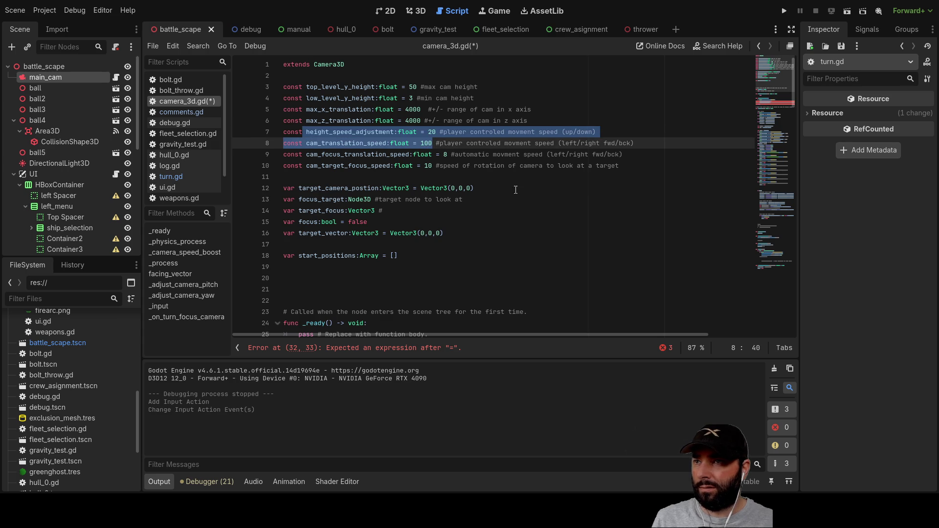
scroll(400, 198, "down", 7)
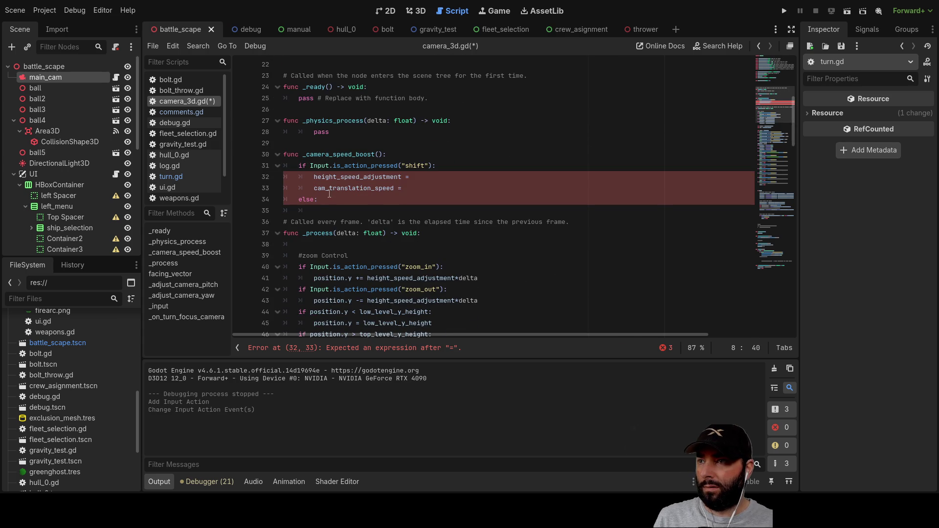
left_click(314, 211)
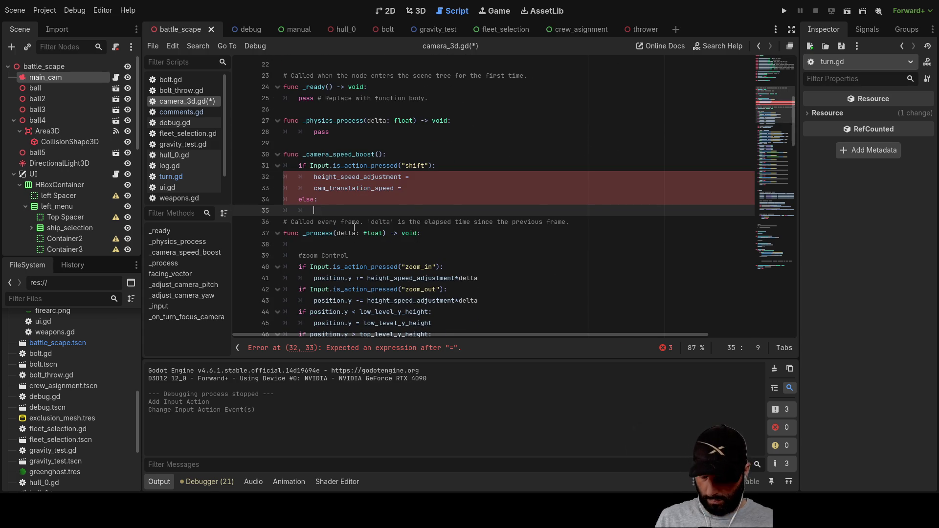
type("height_speed_adjustment:float = 20 #player controled movment speed (up/down) const cam_translation_speed:float = 100")
left_click_drag(453, 211, 615, 214)
key("Delete")
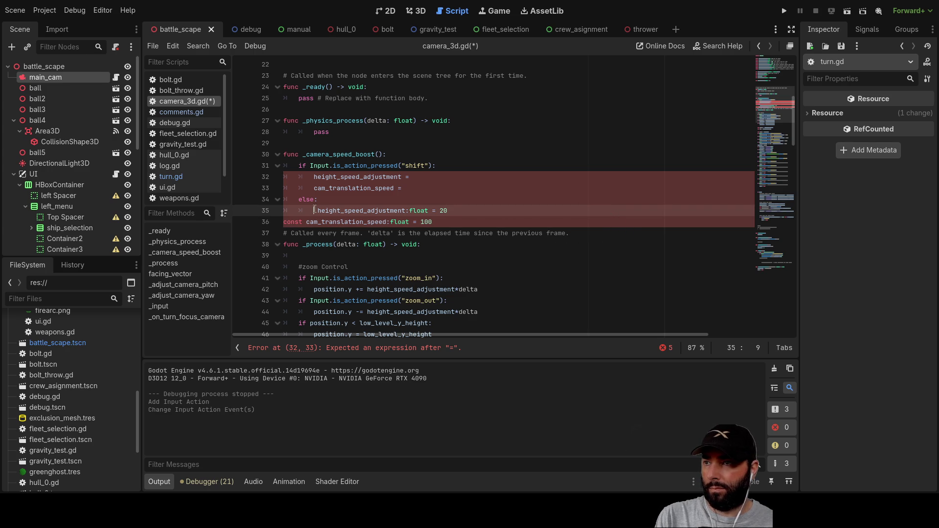
key("BackSpace")
left_click(305, 223)
key("BackSpace")
key("BackSpace")
key("BackSpace")
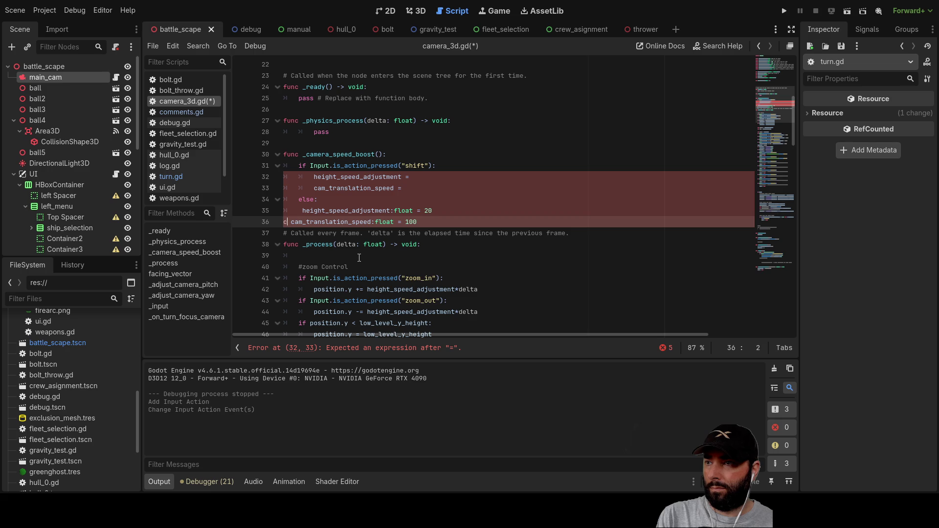
key("Tab")
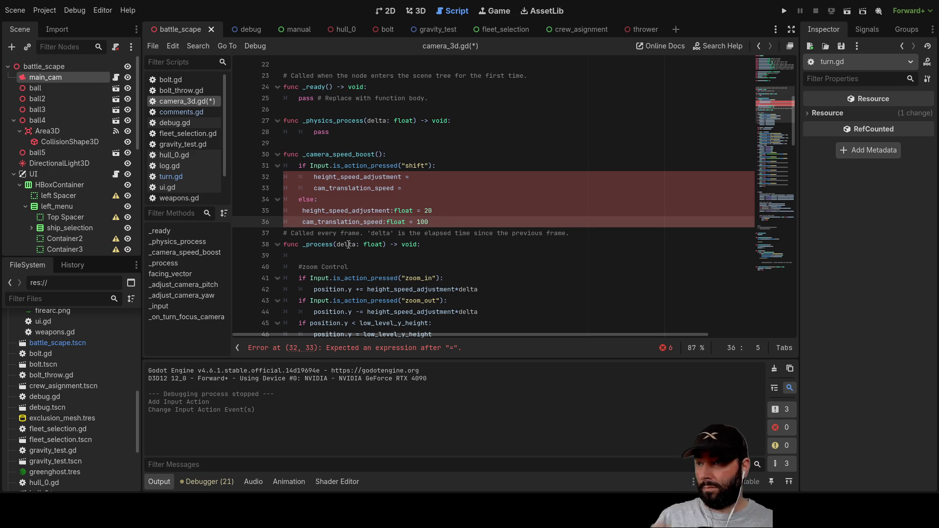
key("Up")
key("Up")
key("Up")
key("Up")
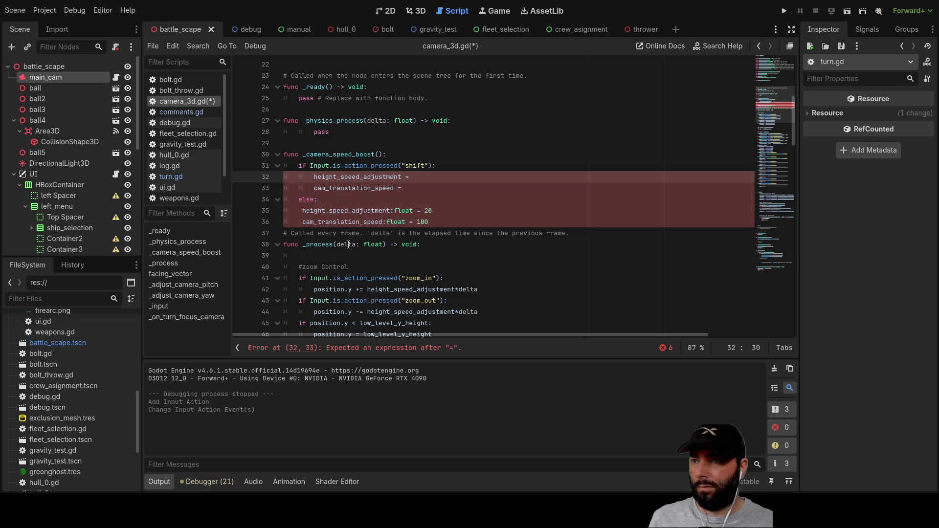
- Set the shift-branch values to height_speed_adjustment = 40 and cam_translation_speed = 200
key("Down")
key("Up")
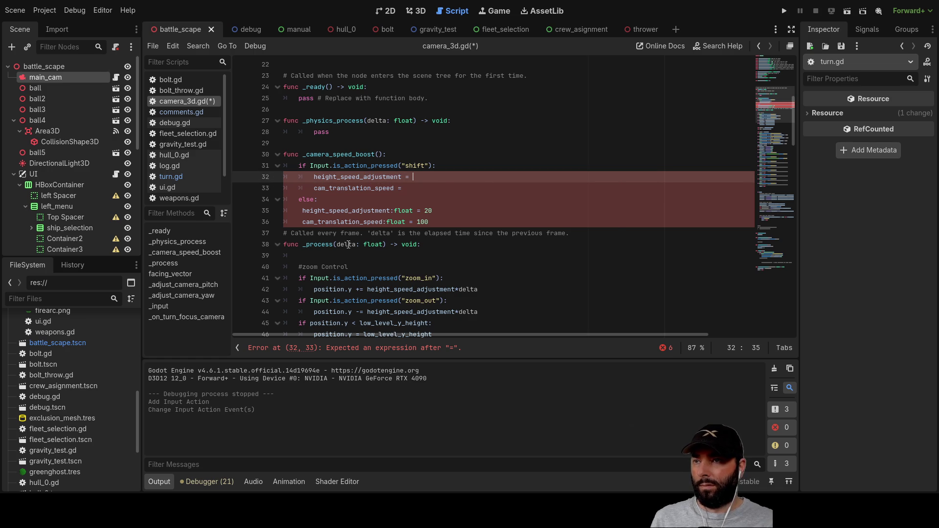
key("ctrl+space")
type("40")
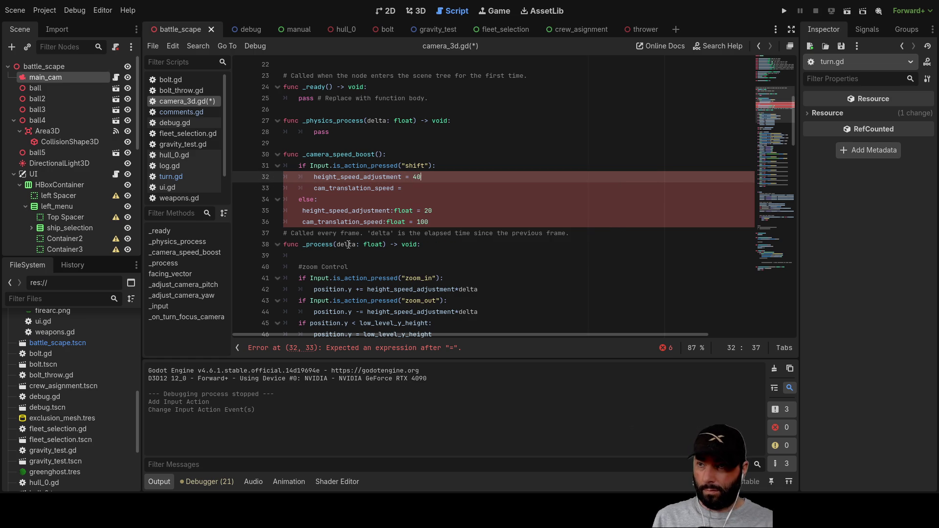
key("Down")
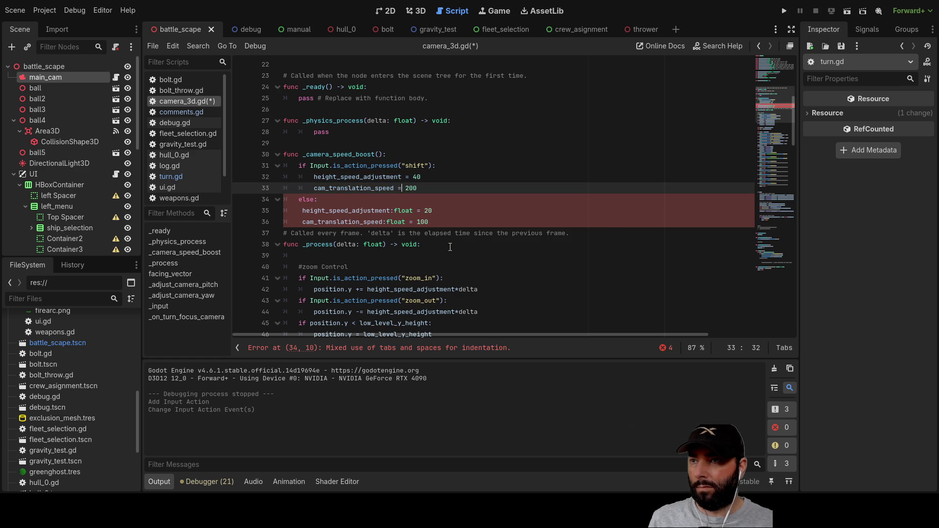
- Remove stray spaces and re-indent the else-branch height and translation lines with Tab
left_click(299, 209)
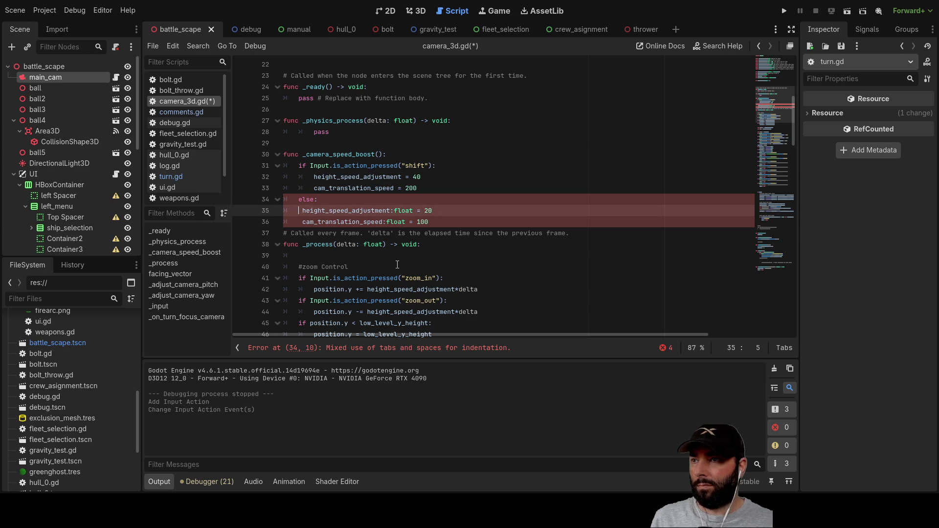
key("BackSpace")
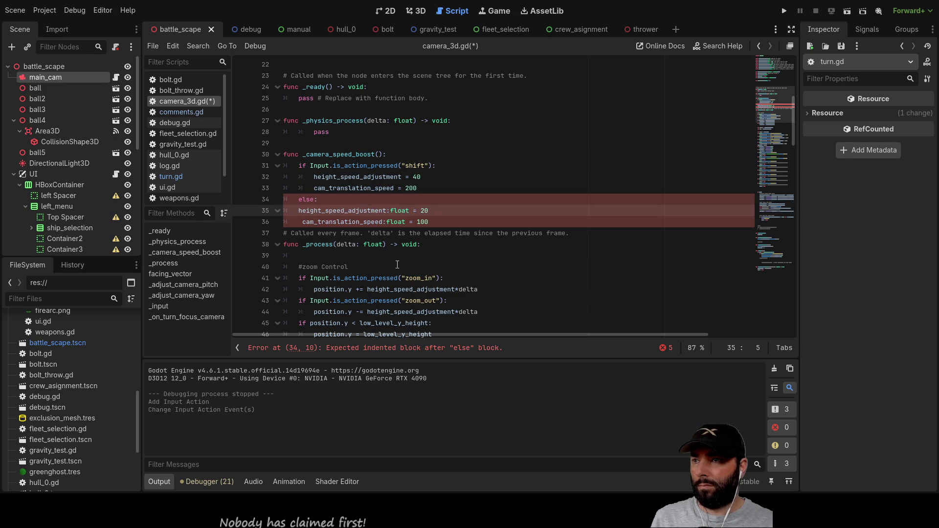
key("Tab")
key("Down")
key("Delete")
key("Tab")
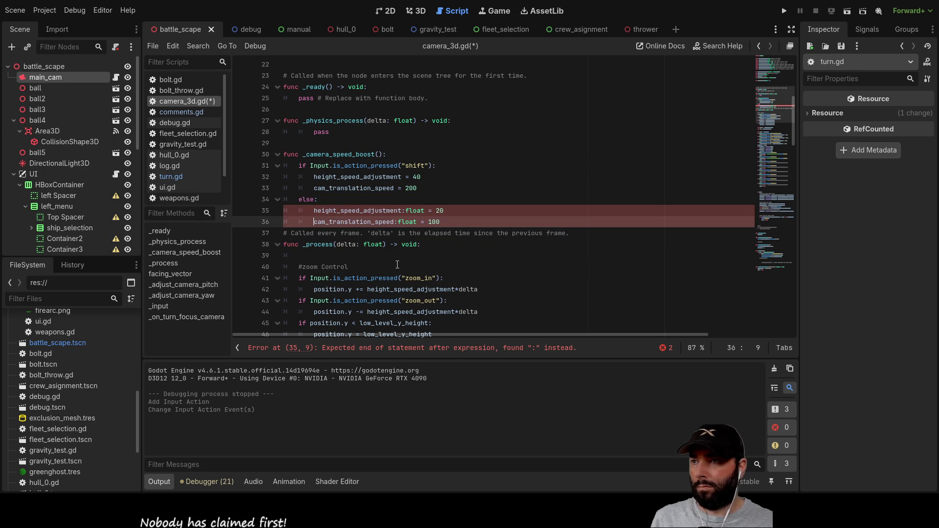
key("Up")
key("Up")
key("Up")
key("Down")
key("End")
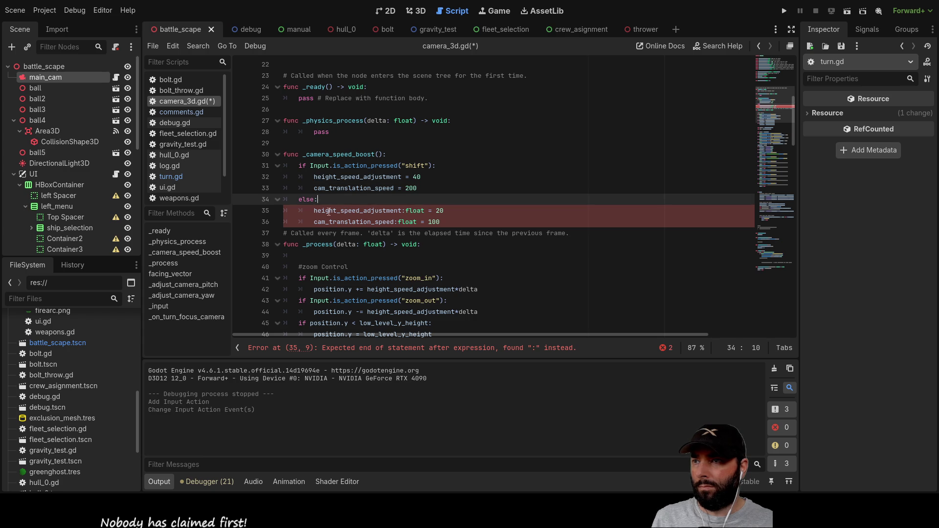
left_click(311, 214)
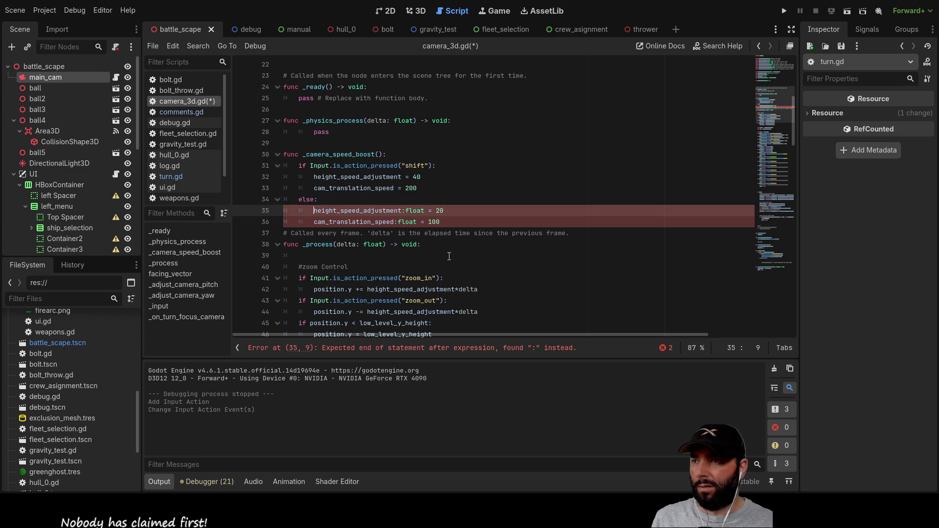
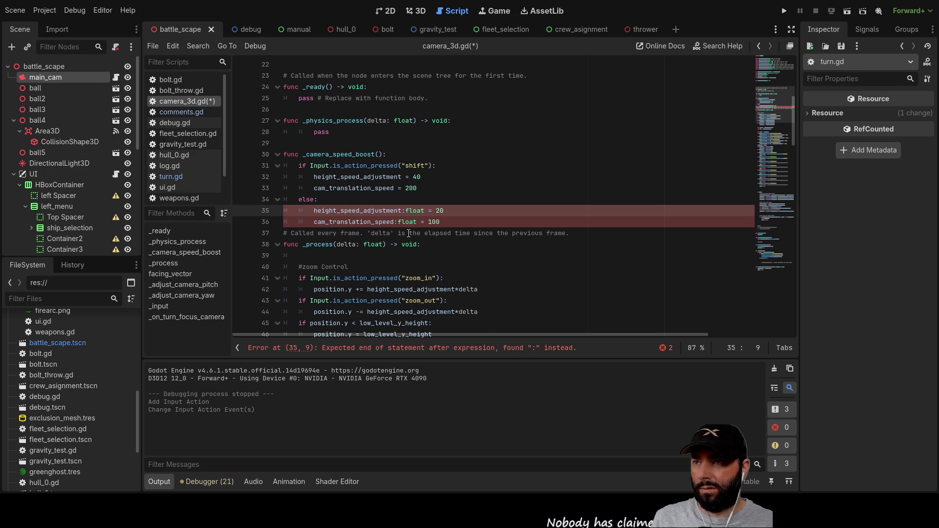
- Remove the ':float' type hints from lines 35 and 36 of camera_3d.gd
left_click(424, 211)
key("BackSpace")
key("BackSpace")
key("BackSpace")
key("BackSpace")
key("BackSpace")
key("Down")
key("Left")
key("Left")
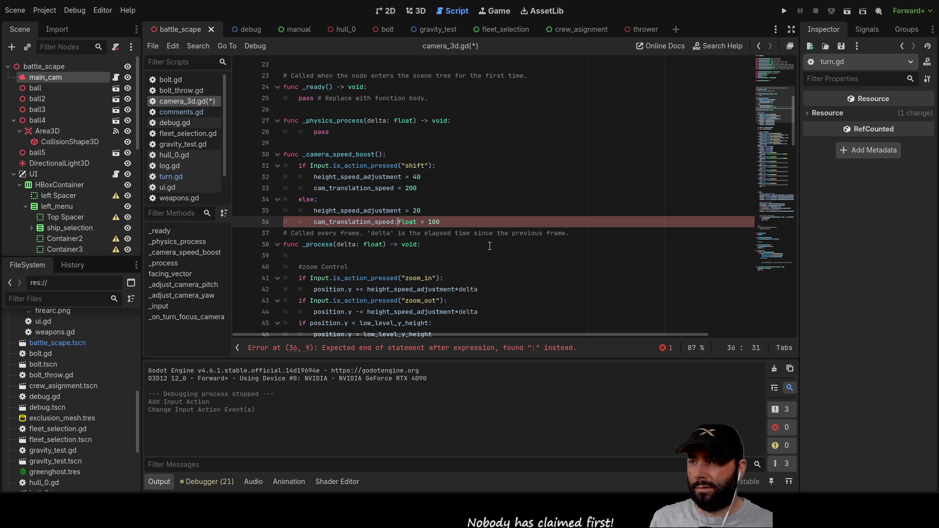
key("Delete")
key("Delete")
key("Delete")
key("Right")
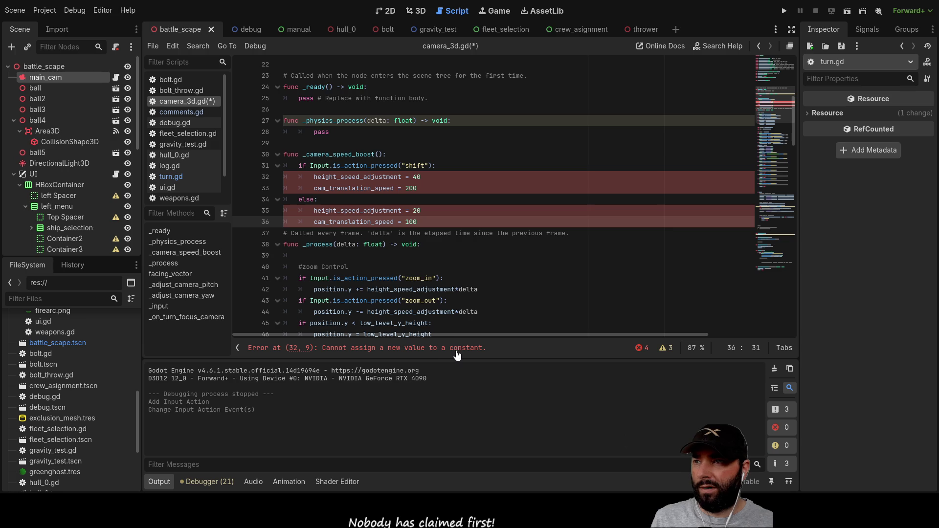
- Change height_speed_adjustment and cam_translation_speed on lines 7–8 from const to var, then run the game
scroll(357, 266, "up", 5)
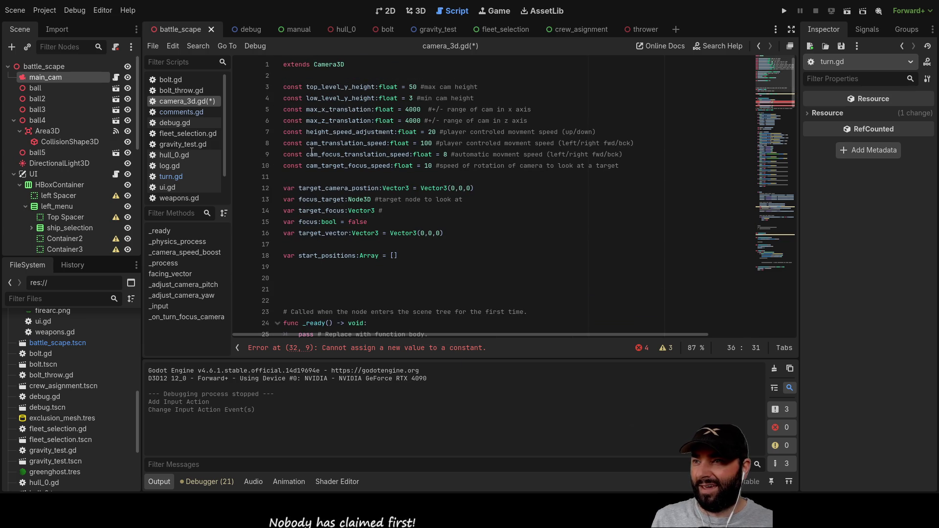
double_click(287, 143)
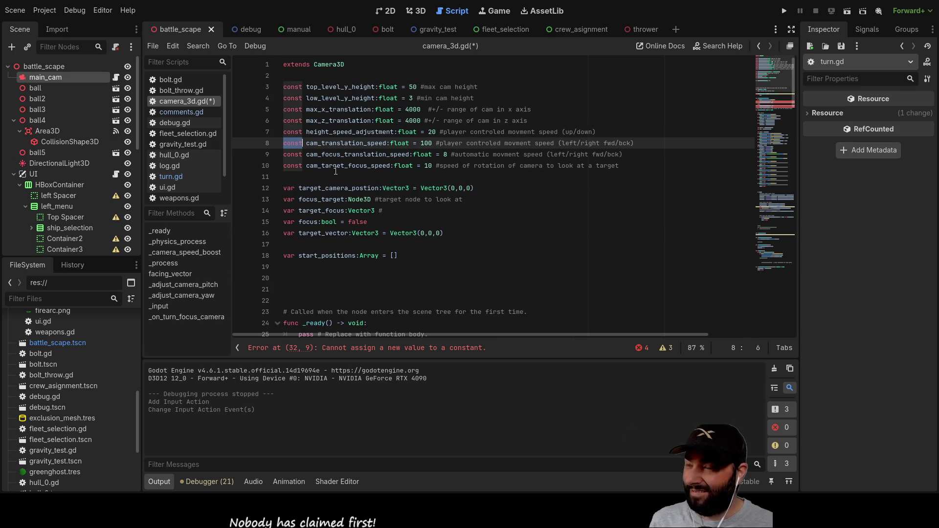
type("var")
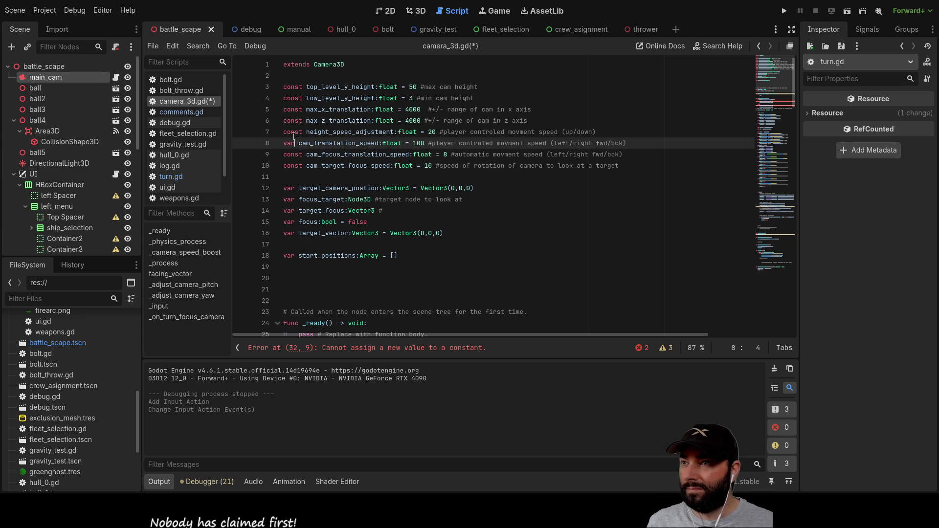
double_click(292, 132)
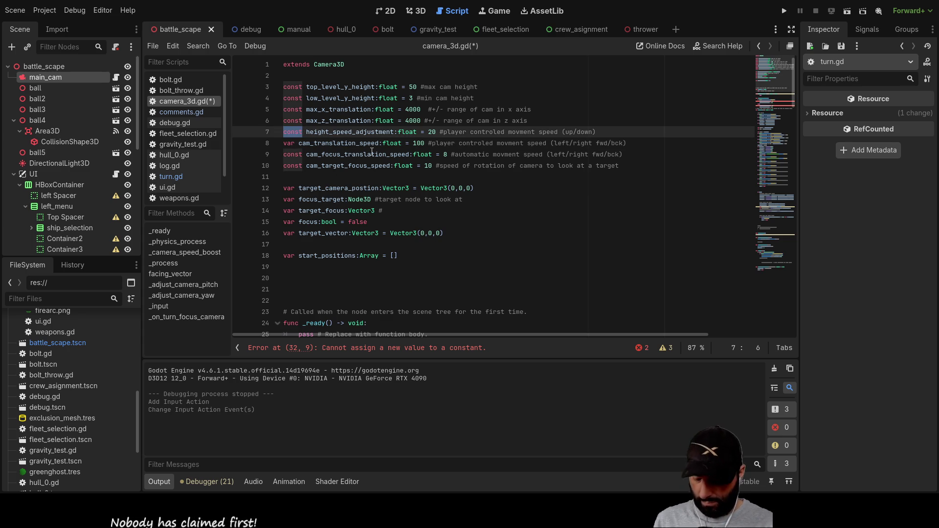
type("var")
scroll(391, 186, "down", 7)
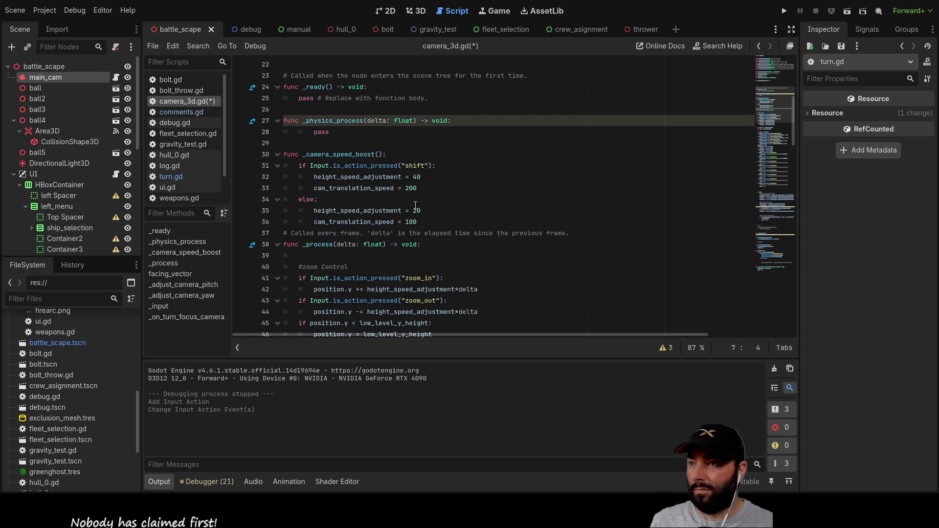
scroll(407, 210, "up", 7)
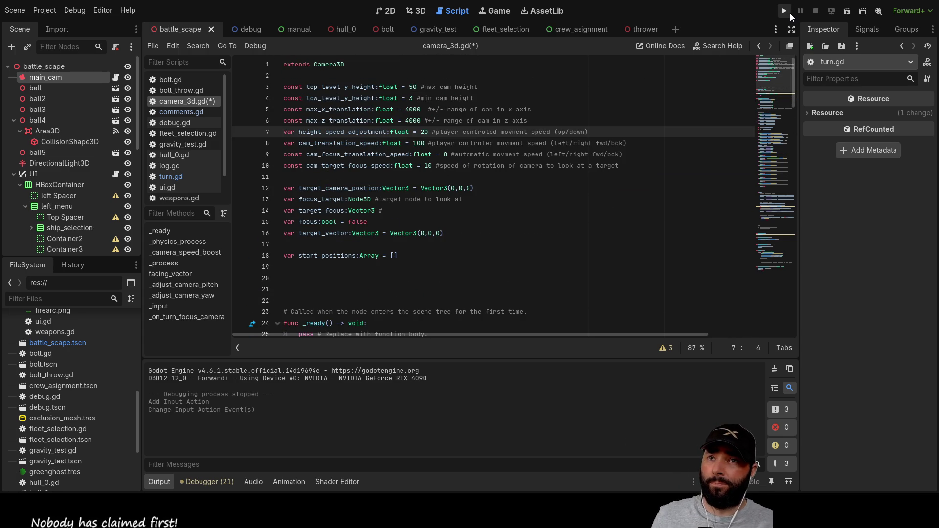
left_click(784, 10)
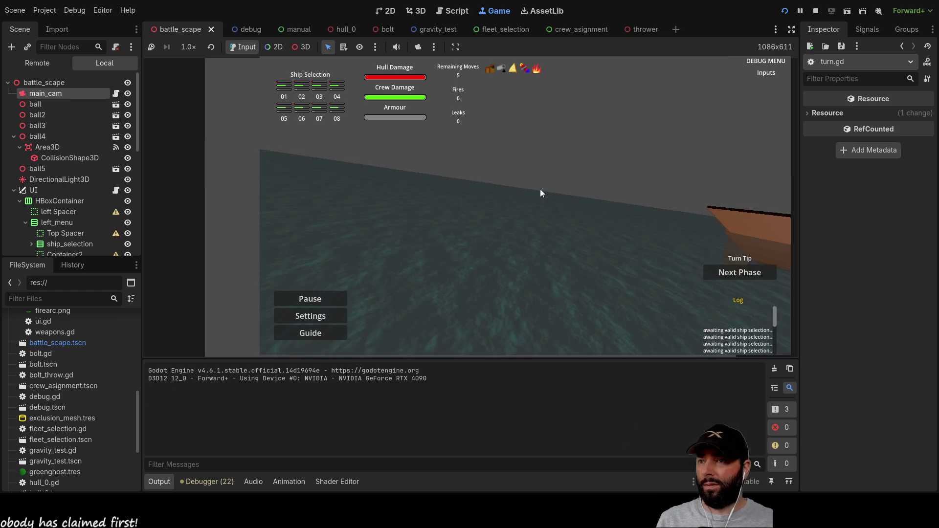
key("w")
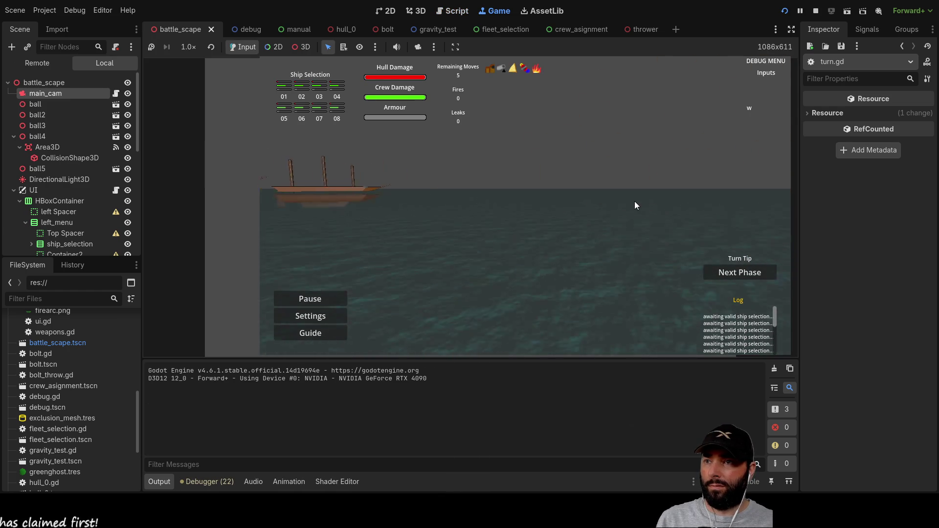
key("d")
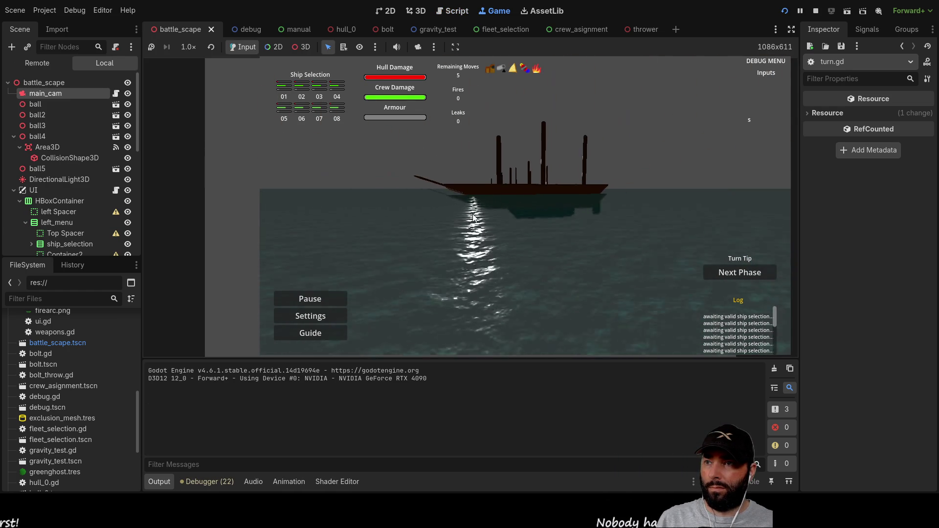
key("w")
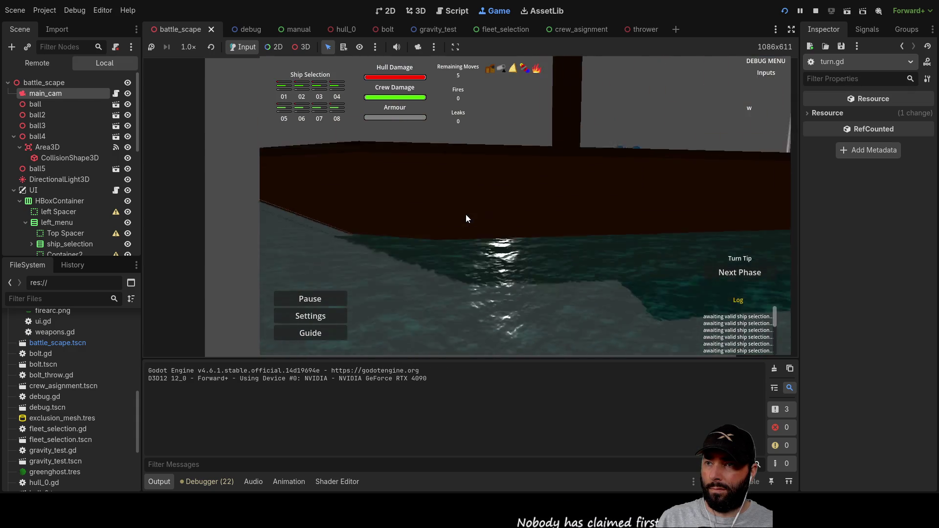
key("F8")
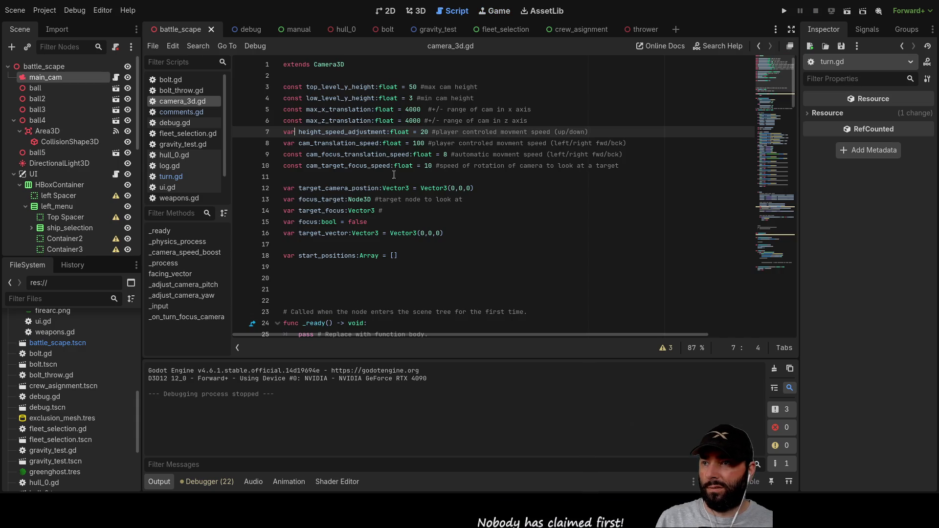
- Add a _camera_speed_boost() call above pass in _physics_process and run the game with F5
scroll(331, 188, "down", 4)
scroll(293, 161, "up", 3)
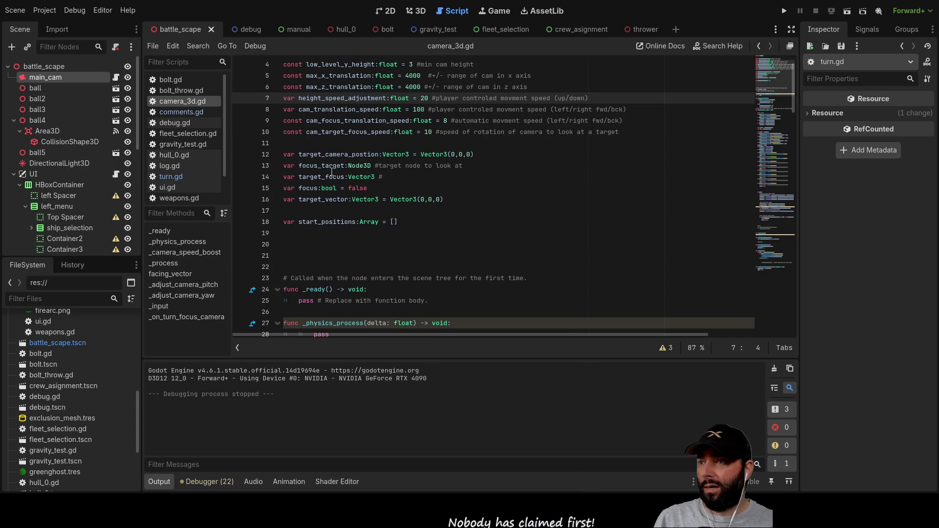
left_click(284, 142)
scroll(318, 176, "down", 6)
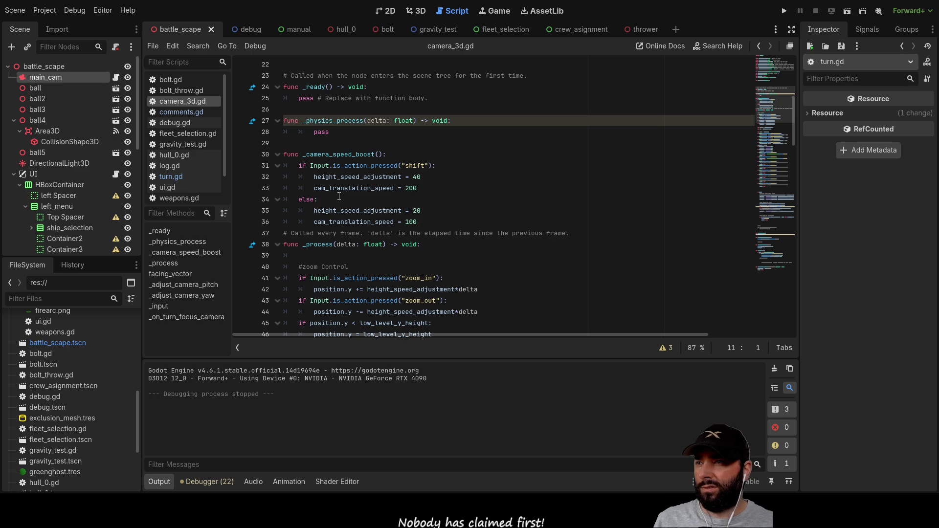
double_click(349, 155)
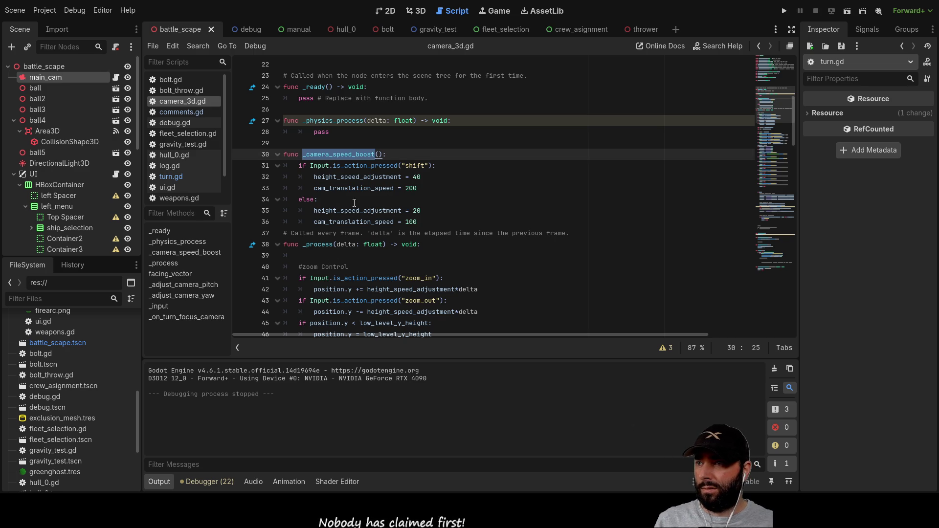
left_click(327, 134)
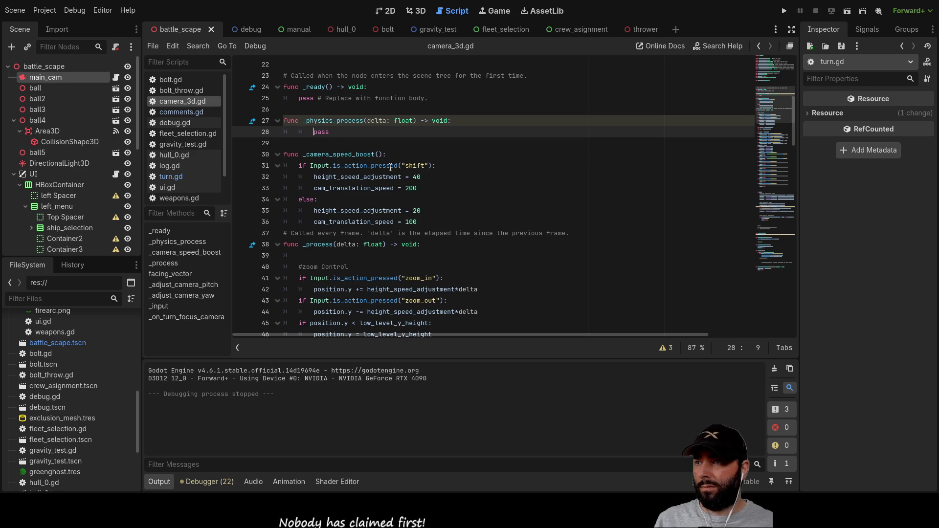
key("Return")
key("Up")
type("_camera_speed_boost")
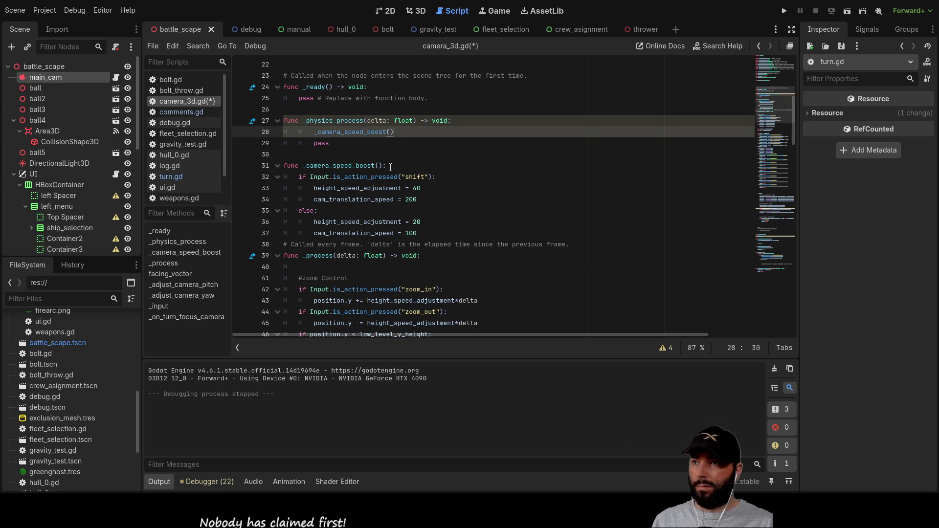
key("Down")
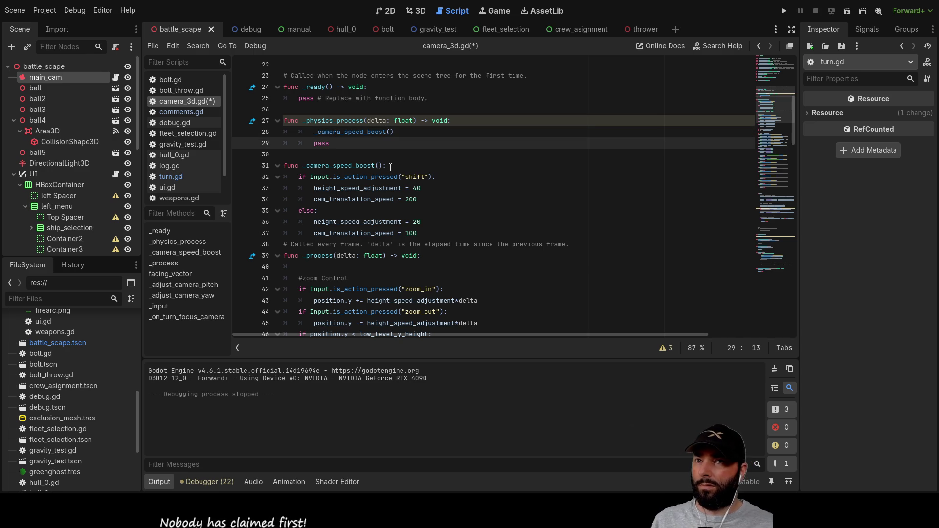
key("F5")
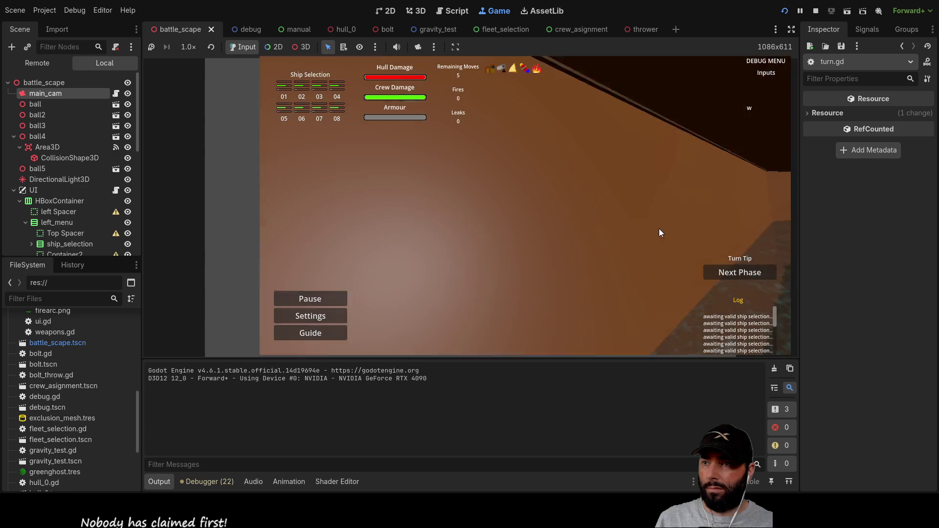
- Fly the camera forward, sideways and back with WASD and Q to find a ship and test the boost
key("d")
key("q")
key("w")
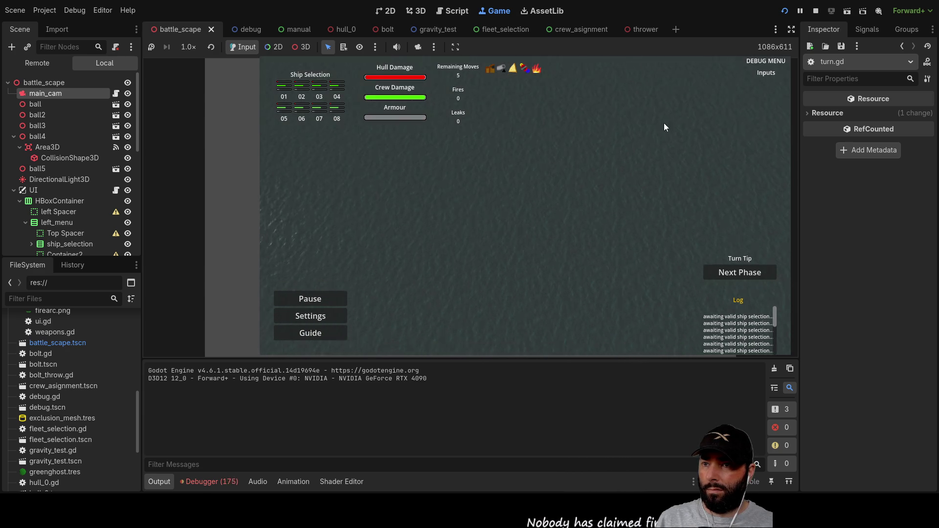
key("d")
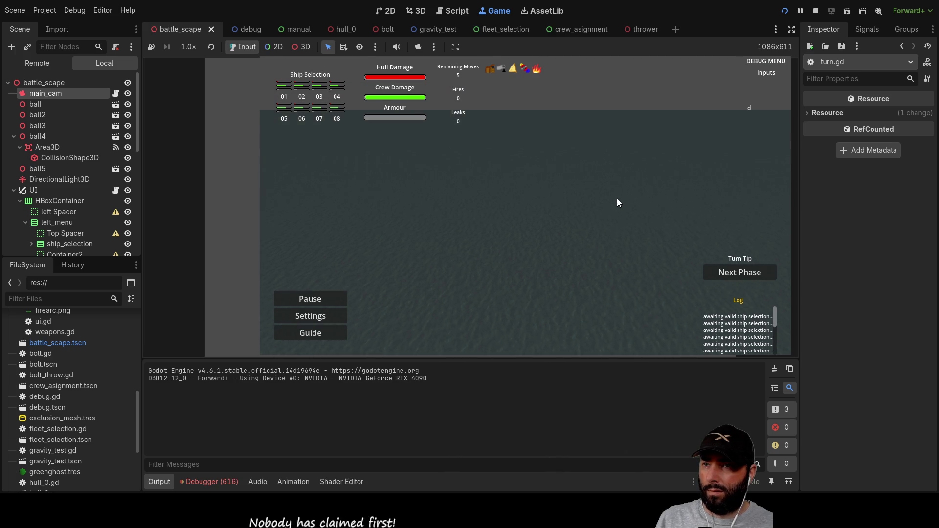
key("a")
key("d")
key("s")
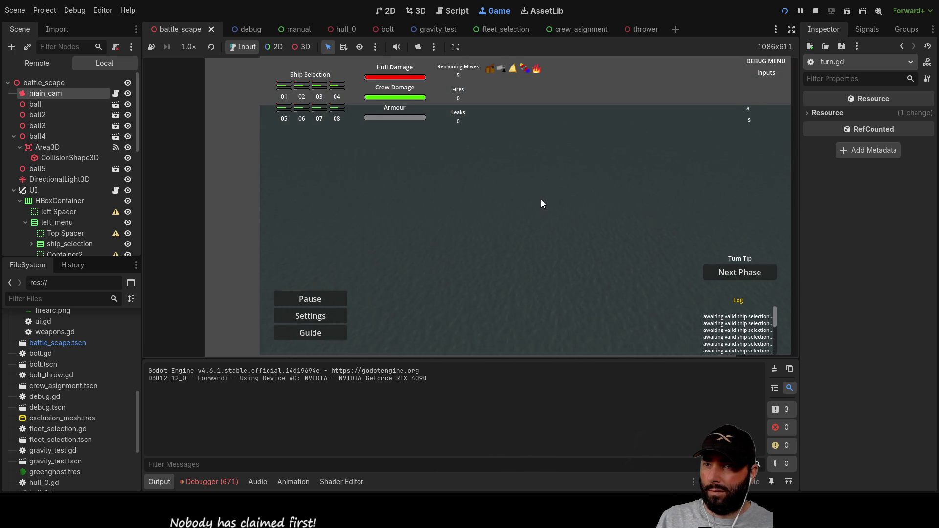
key("d")
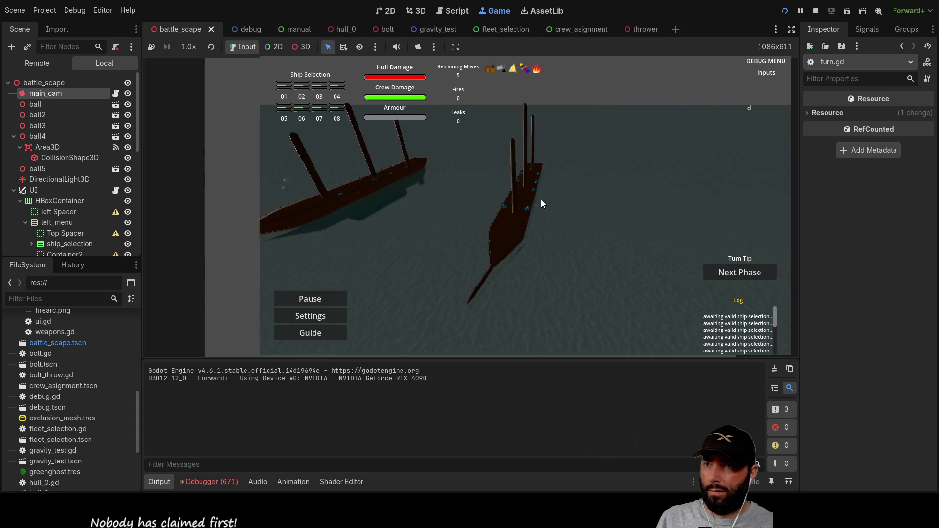
key("a")
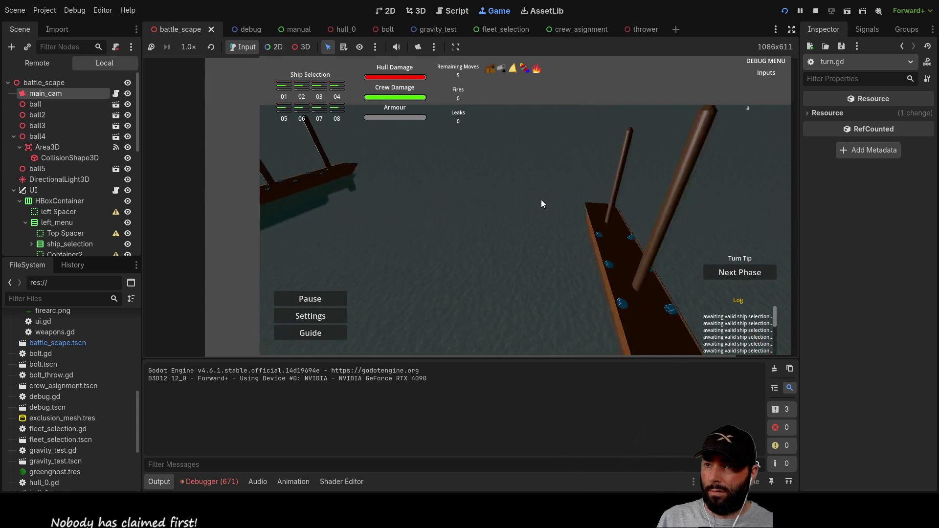
- Swing the camera around the ship with Q/E and the wheel, then stop the game with F8
key("q")
scroll(541, 200, "up", 2)
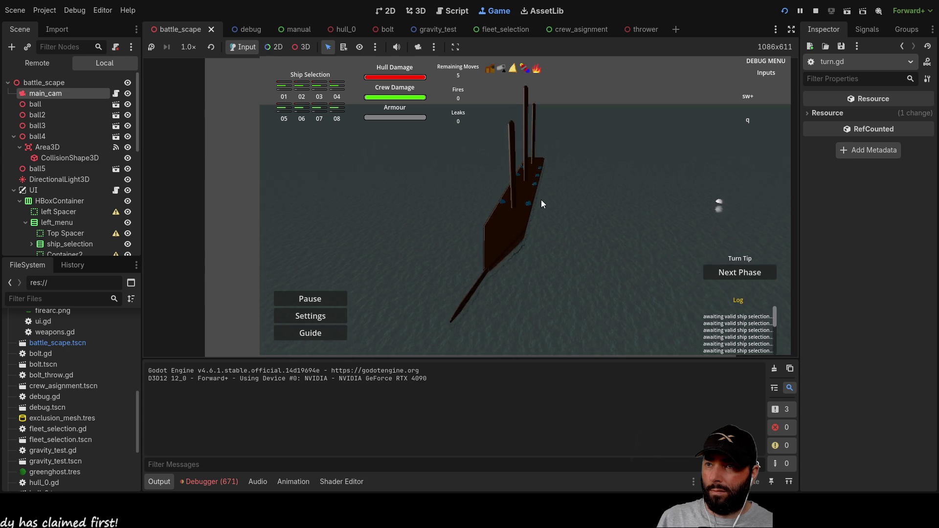
scroll(541, 199, "down", 1)
key("e")
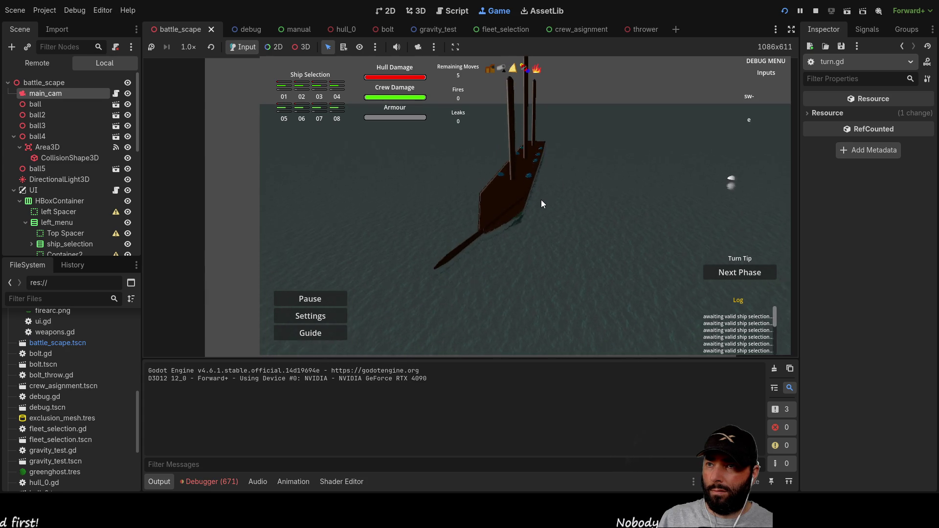
key("q")
scroll(541, 204, "up", 1)
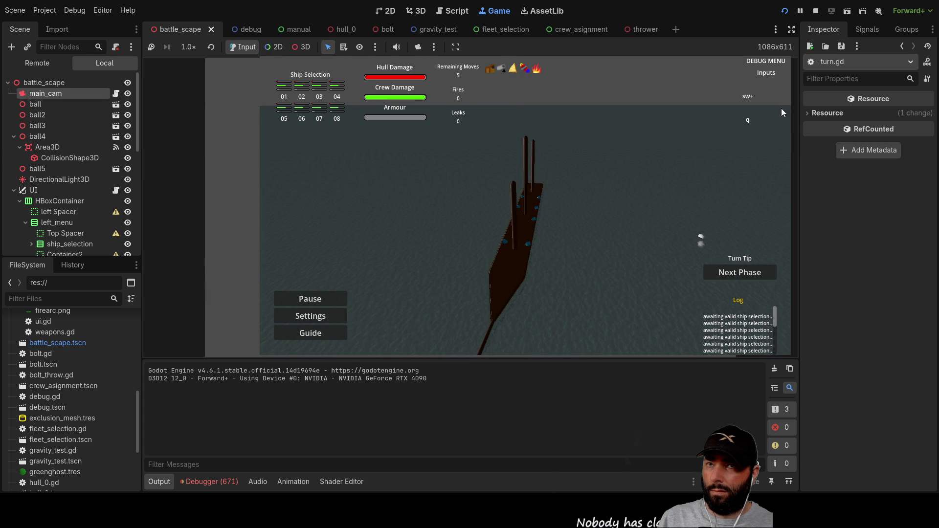
key("F8")
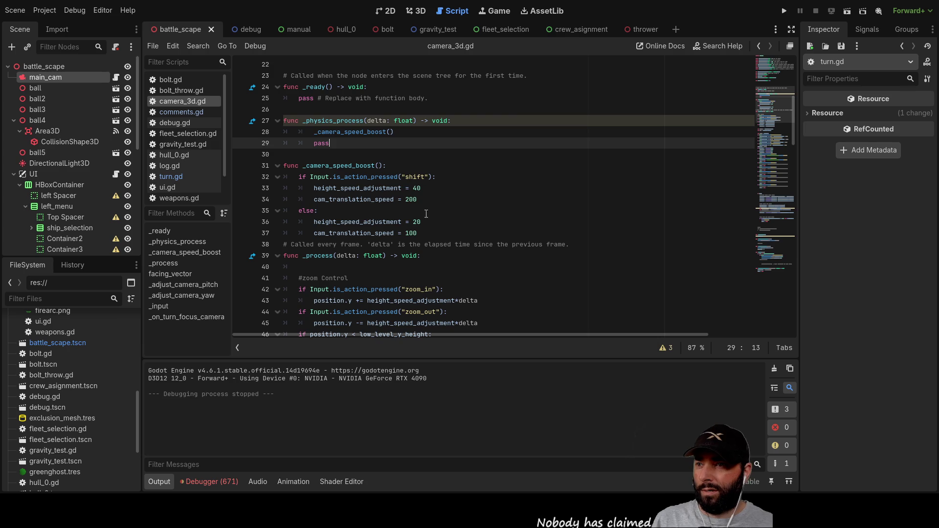
left_click(417, 221)
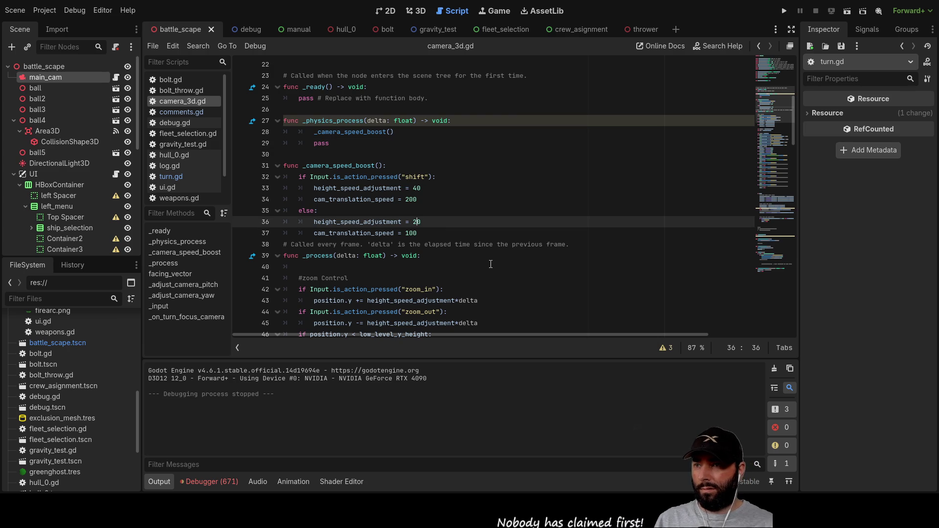
- Set the shift boost to height_speed_adjustment 80 and cam_translation_speed 300, then run the game
key("Up")
key("Up")
key("Up")
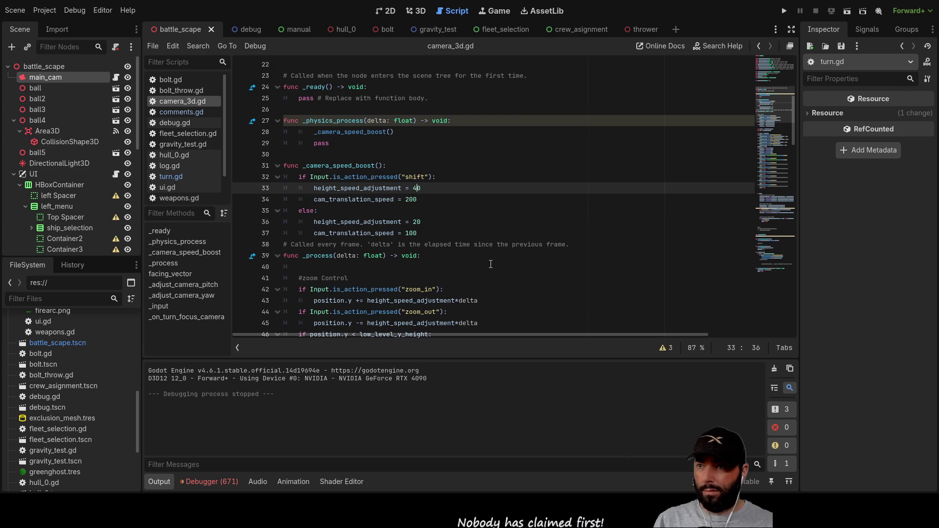
key("BackSpace")
type("6")
key("Down")
key("Up")
key("BackSpace")
type("8")
key("Down")
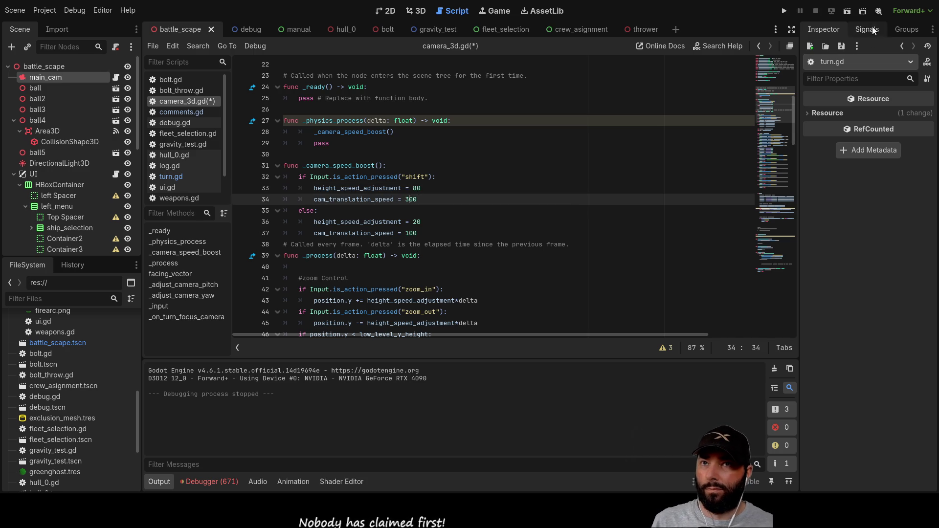
left_click(784, 11)
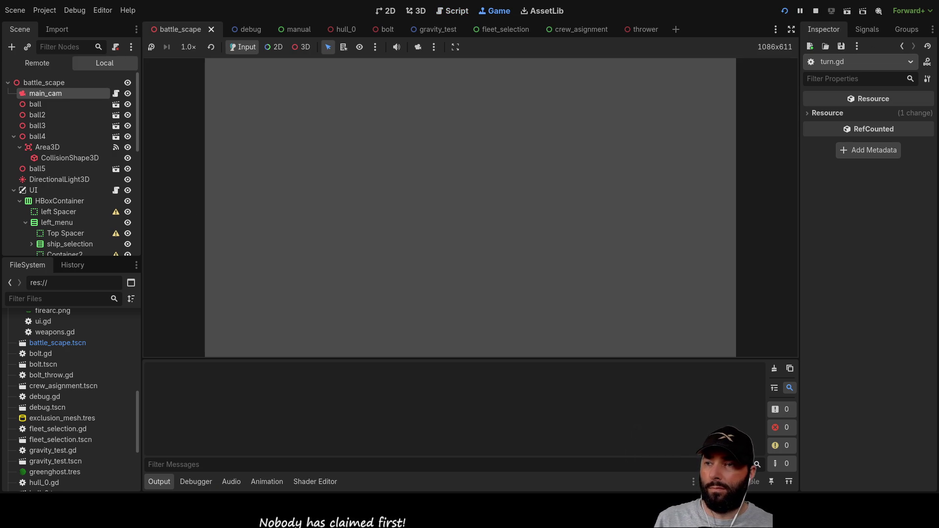
- Fly the camera over the ships with WASD and Q using the 80/300 boost, then stop the game
key("a")
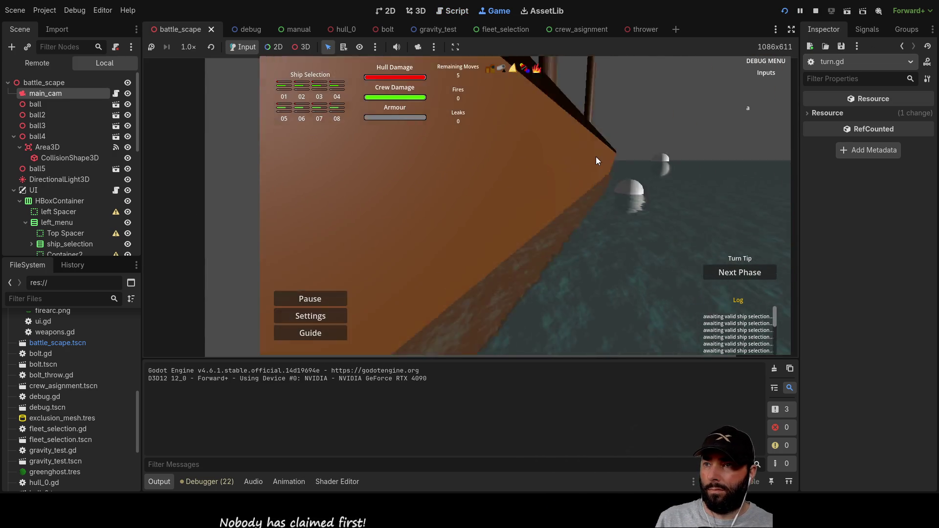
key("w")
key("s")
key("q")
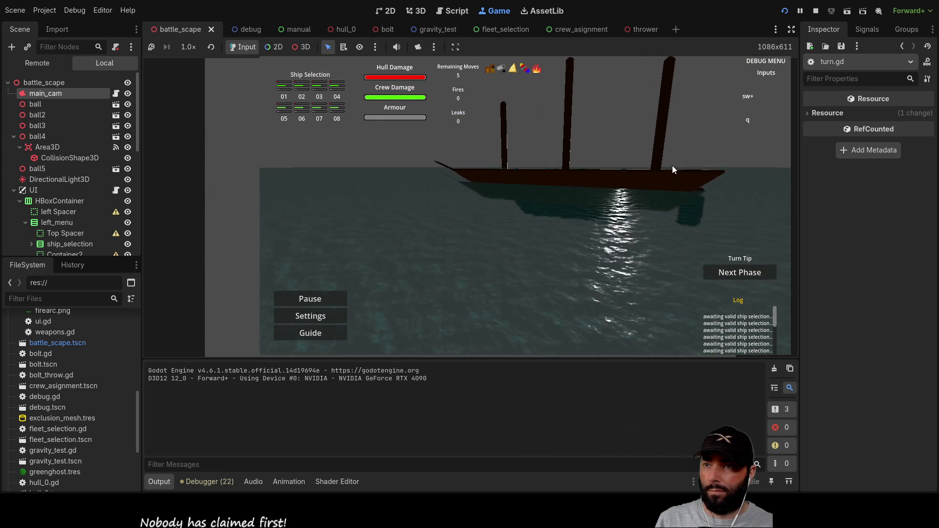
key("w")
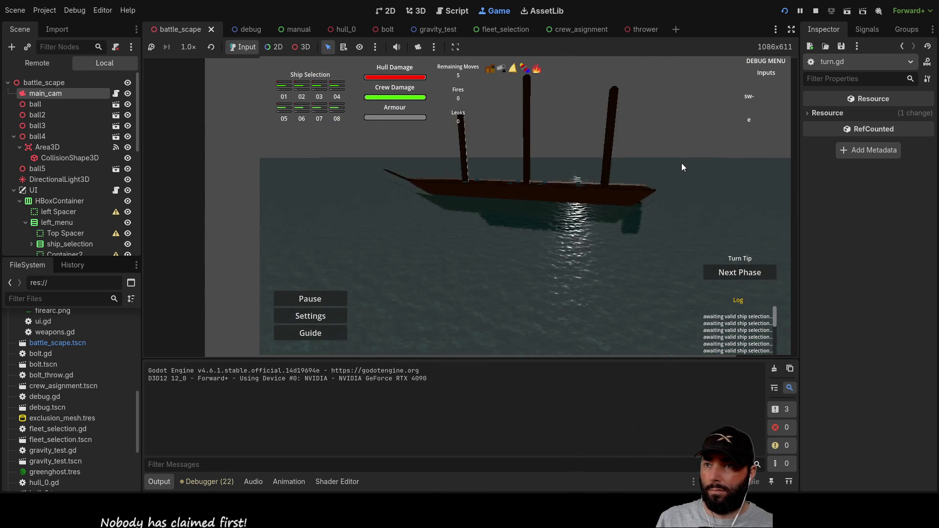
key("d")
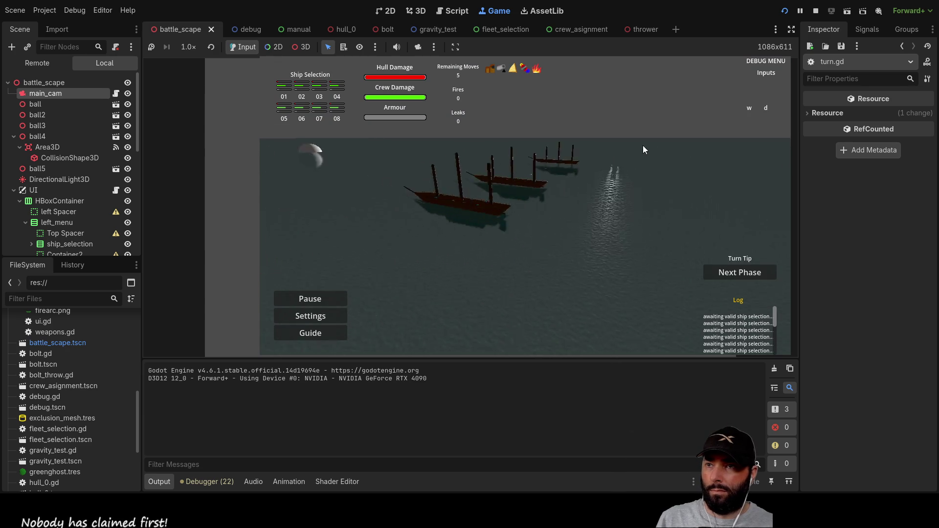
key("w")
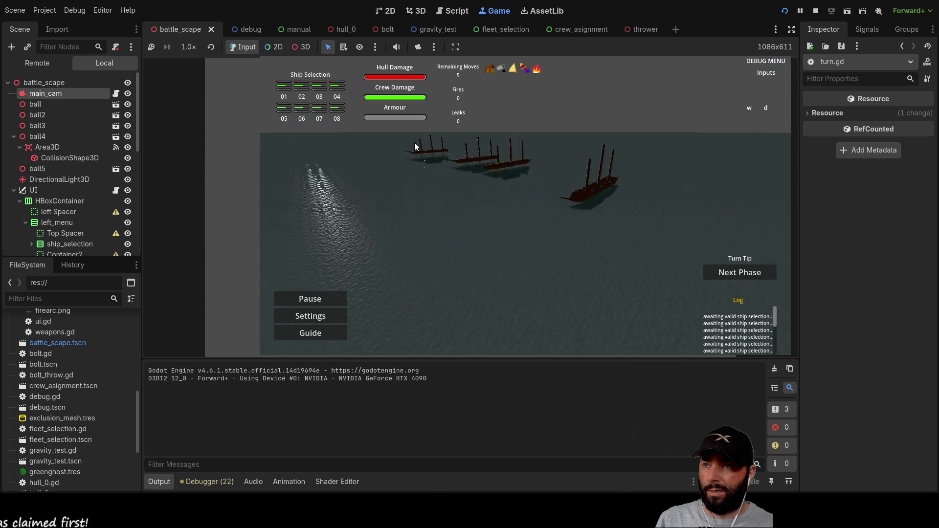
key("s")
key("w")
key("q")
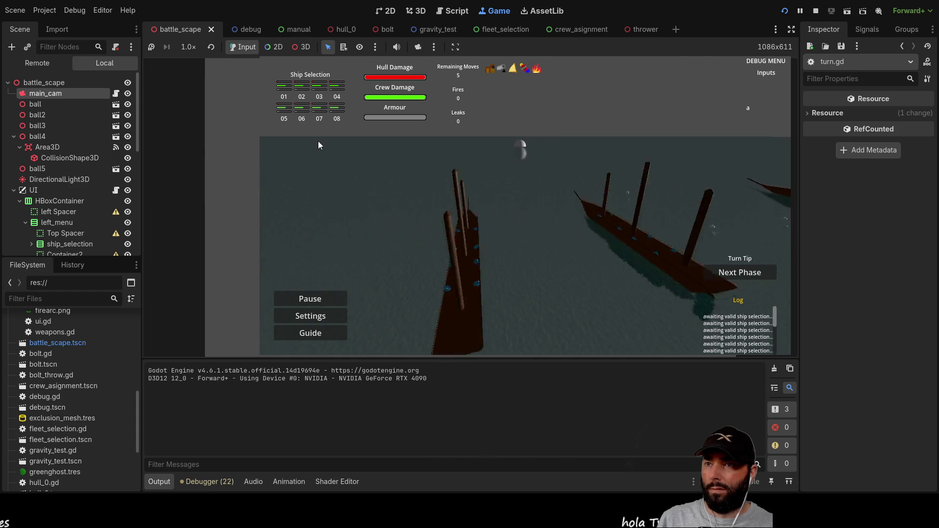
key("F8")
scroll(413, 202, "up", 10)
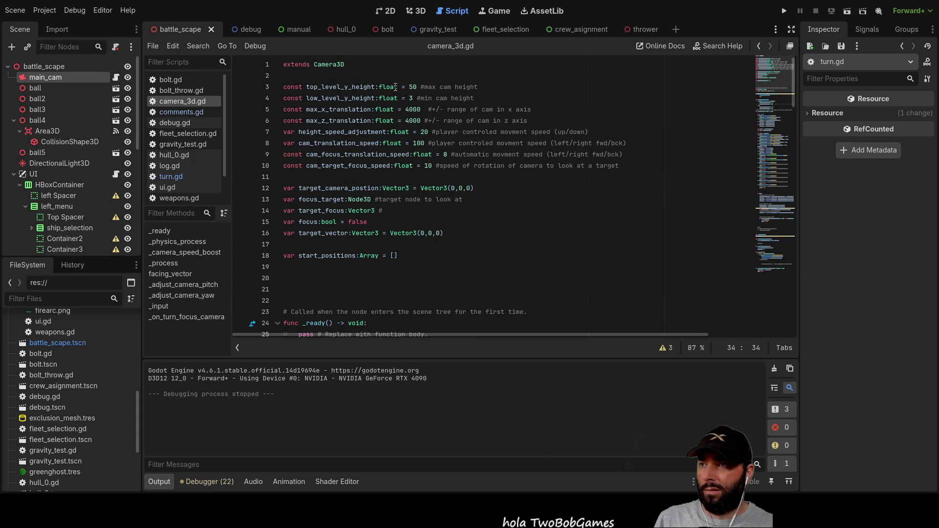
- Change top_level_y_height to 500 and low_level_y_height to 50, then run the game
left_click(414, 85)
type("0")
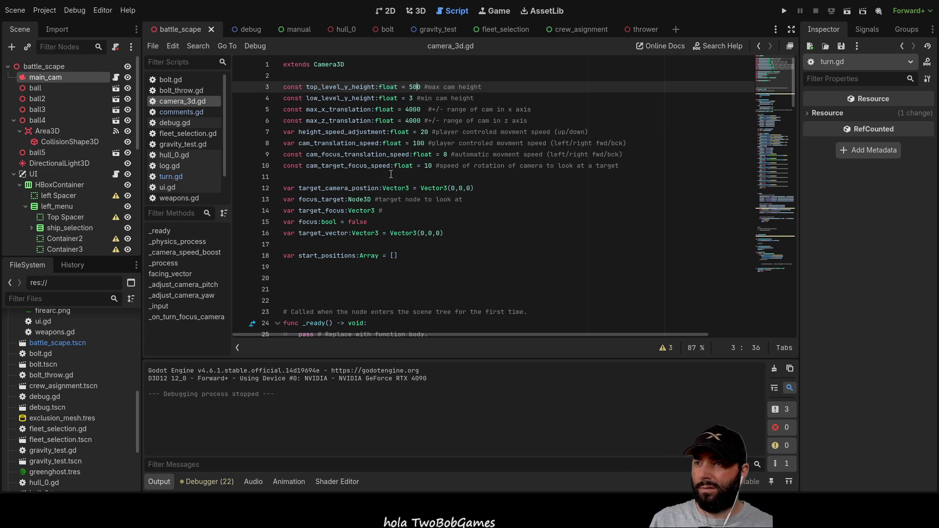
left_click(413, 98)
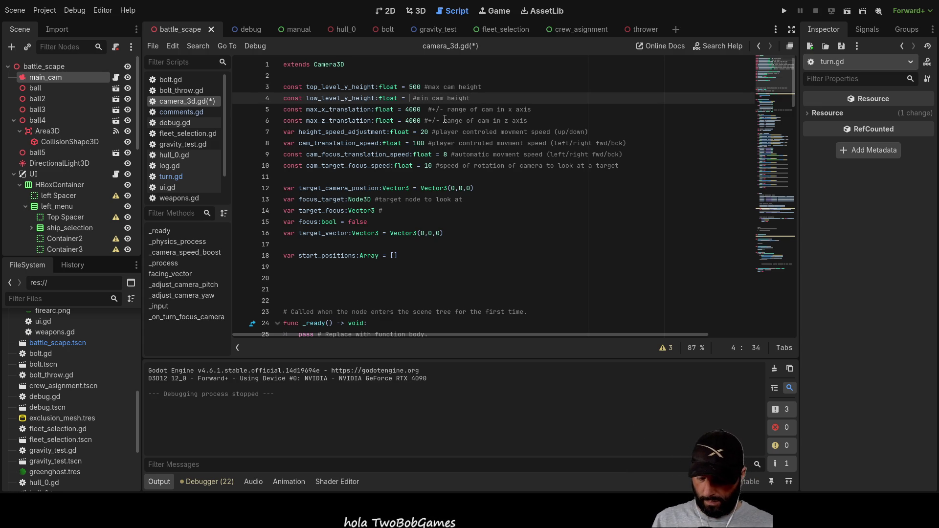
left_click(784, 10)
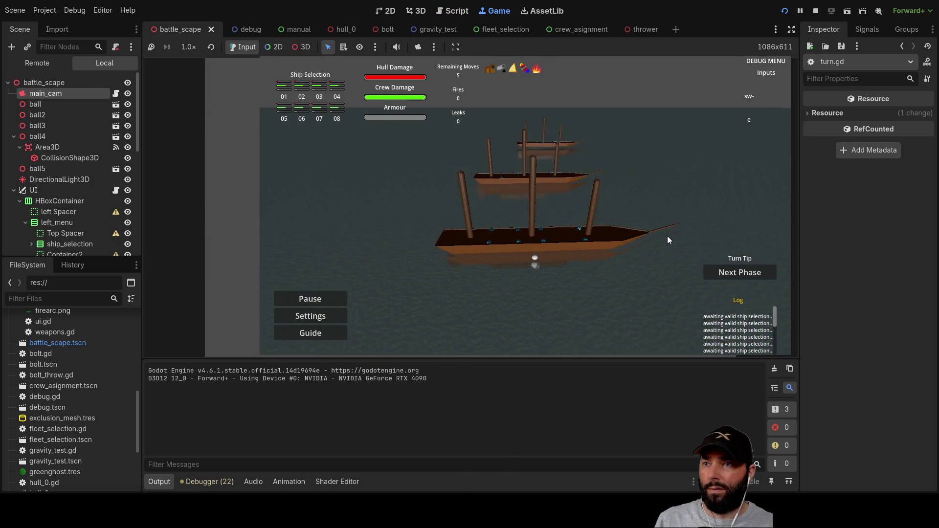
- Raise, lower and fly the camera around the ships to test the 500/50 height limits, then stop the game
key("w")
key("d")
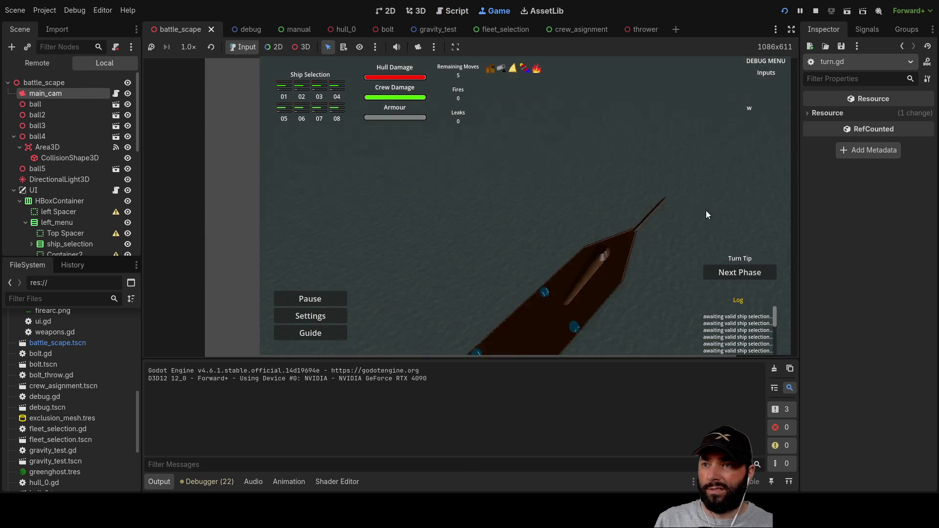
key("q")
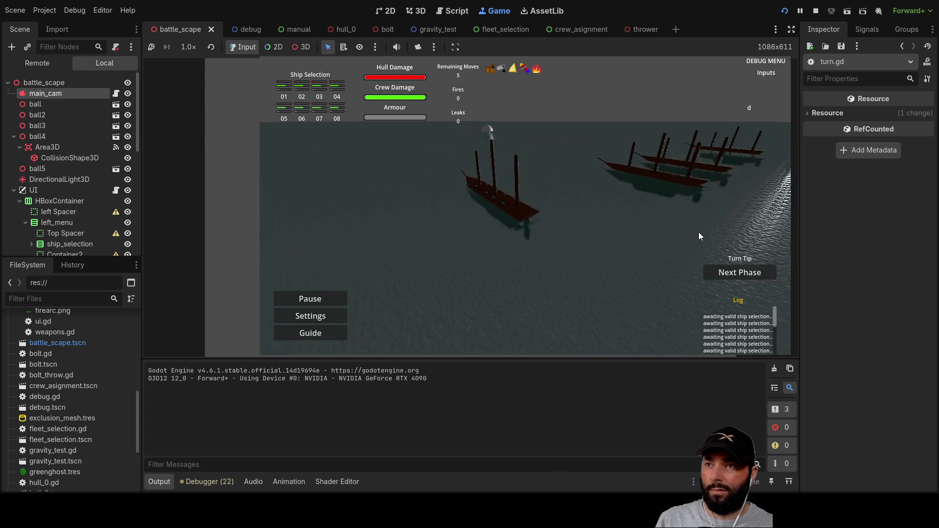
scroll(700, 236, "up", 2)
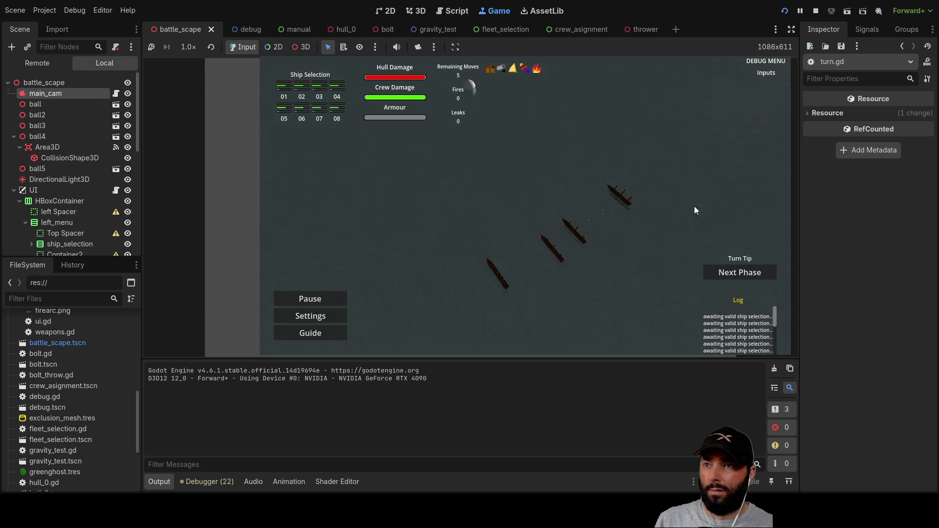
key("d")
key("s")
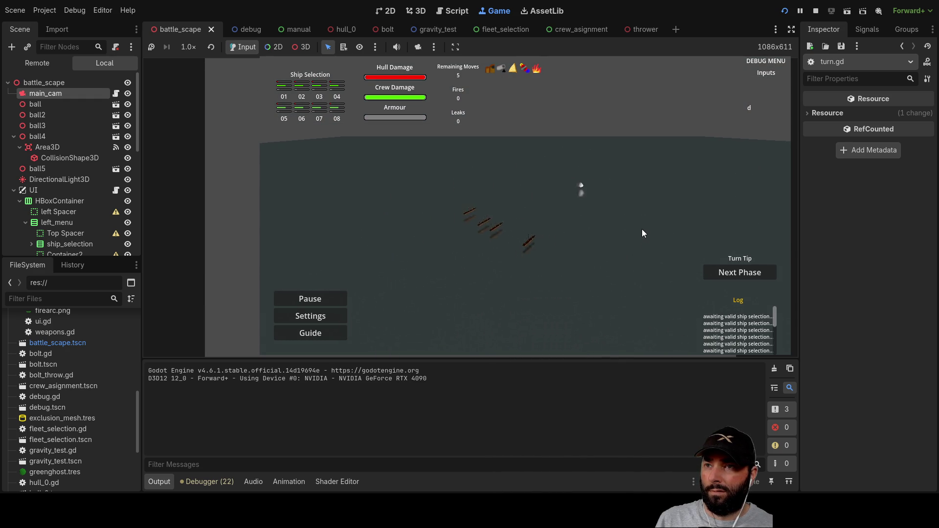
scroll(618, 227, "down", 1)
key("e")
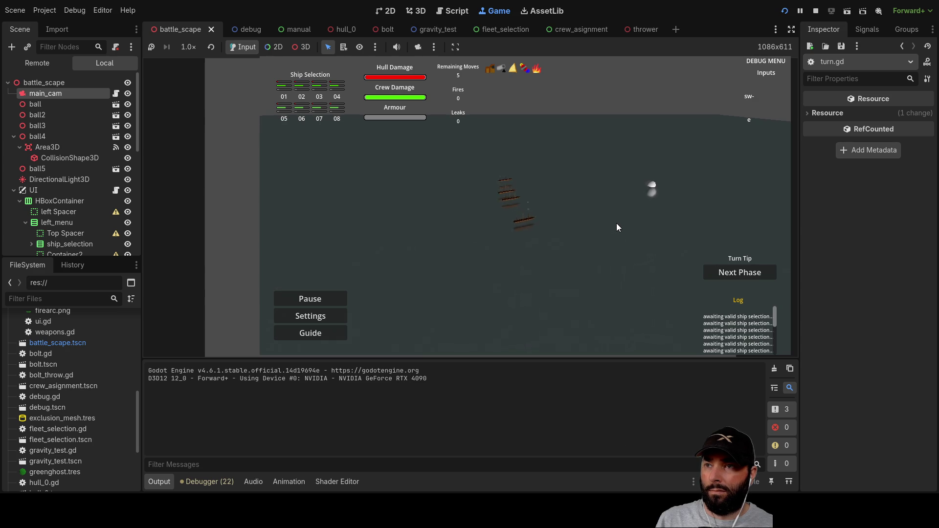
key("w")
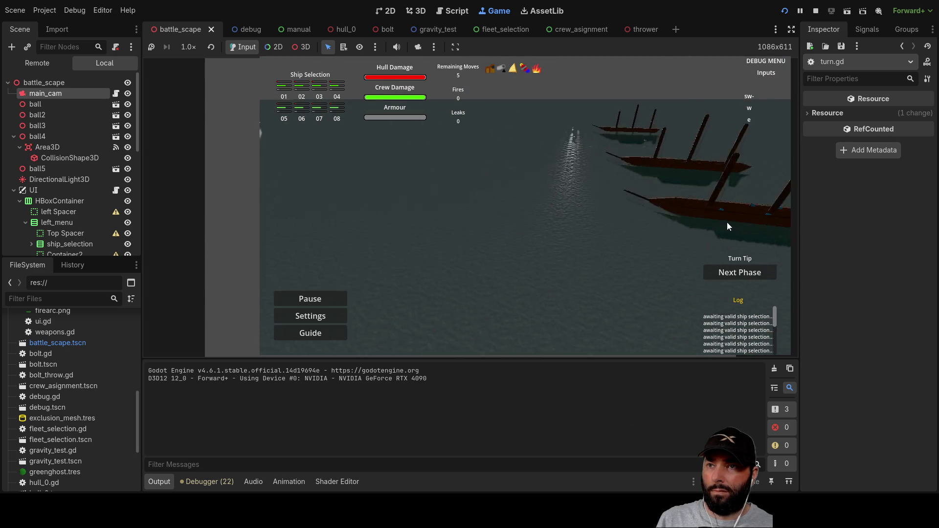
key("q")
scroll(727, 223, "up", 2)
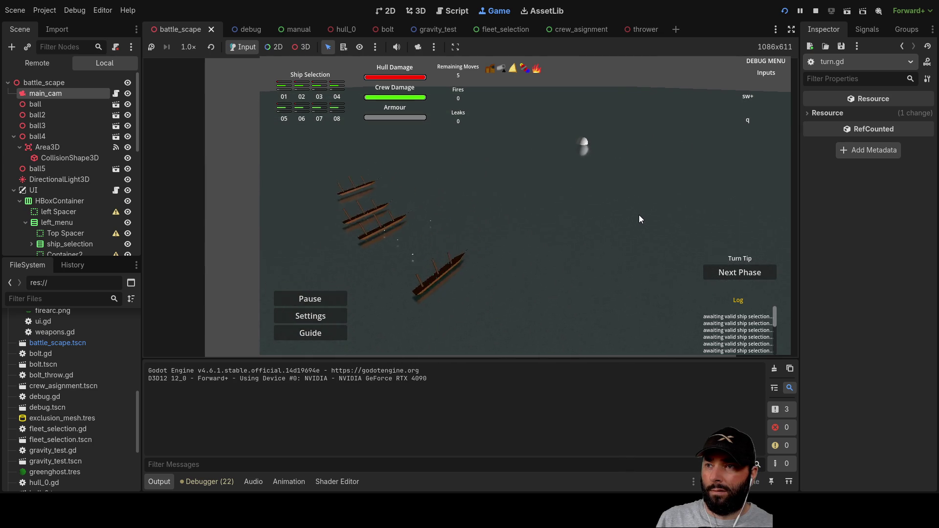
key("a")
key("F8")
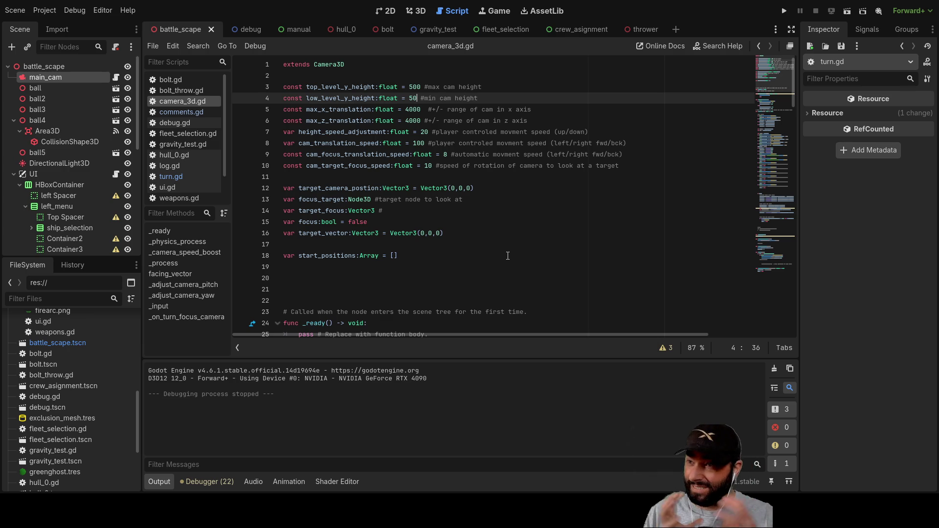
- Scroll through the camera_3d.gd boost code, then switch to turn.gd
scroll(422, 234, "down", 6)
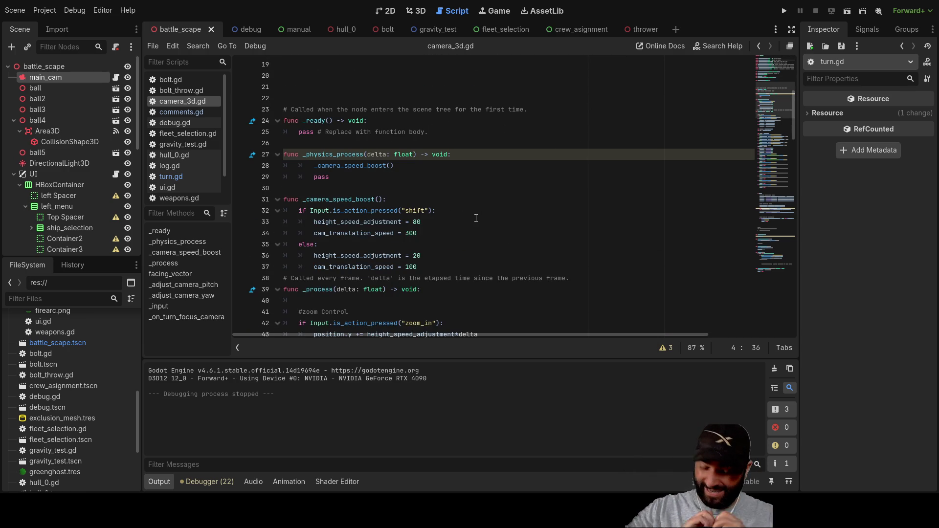
scroll(475, 219, "down", 3)
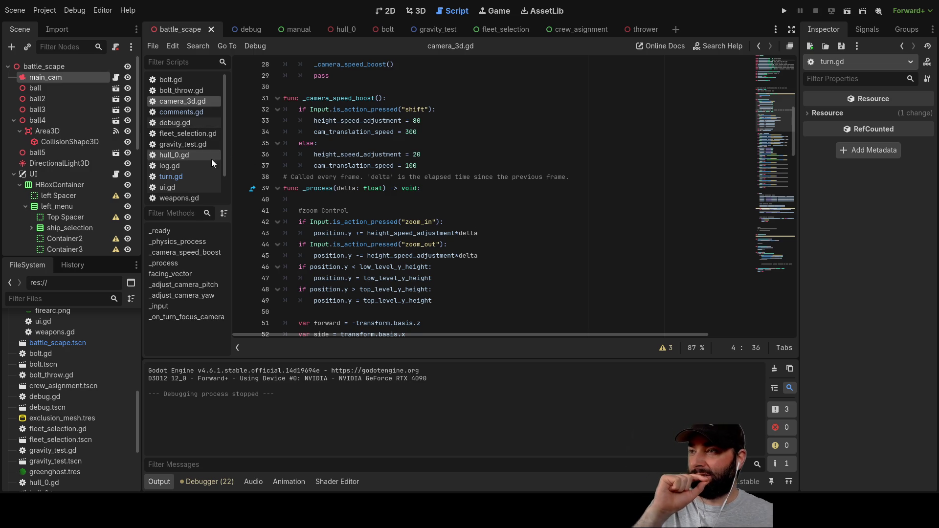
left_click(182, 176)
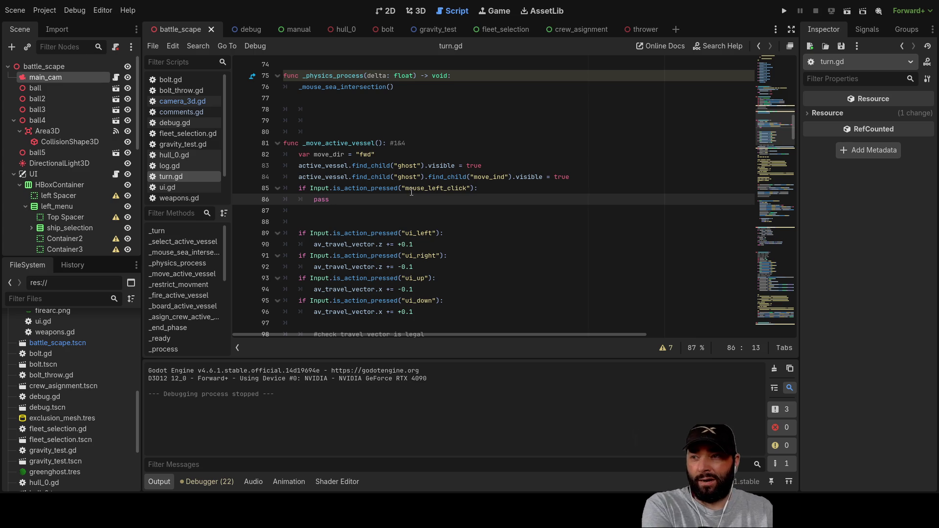
- Delete the blank line after pass in turn.gd and select the Turn node in the Scene dock
key("Down")
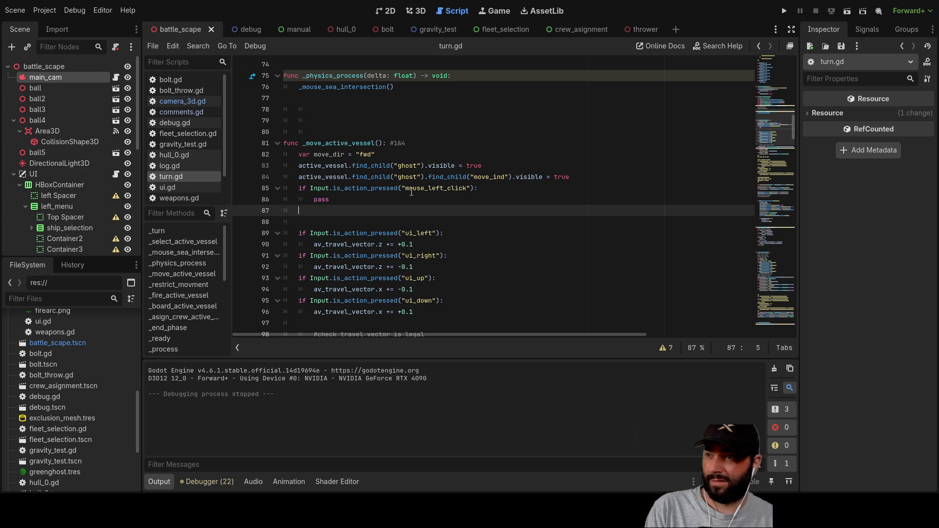
key("Delete")
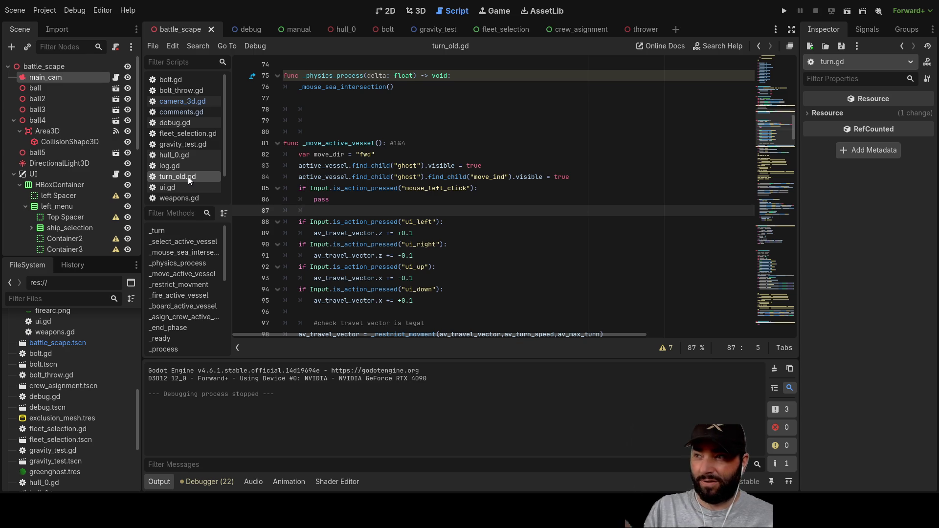
left_click(505, 154)
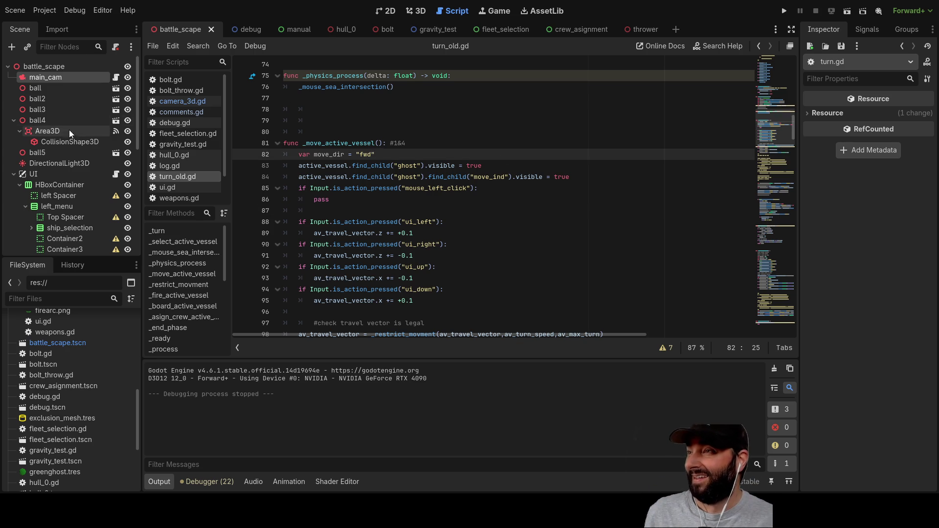
scroll(72, 161, "down", 5)
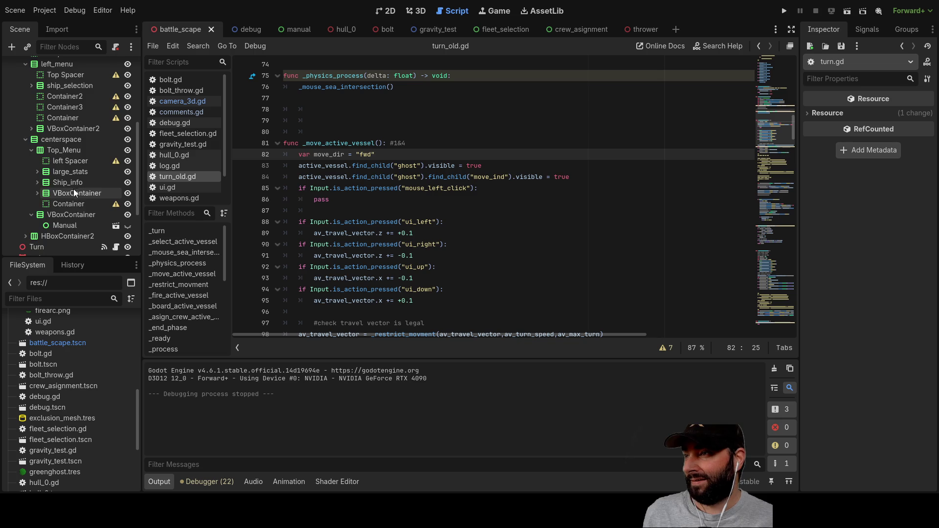
left_click(51, 160)
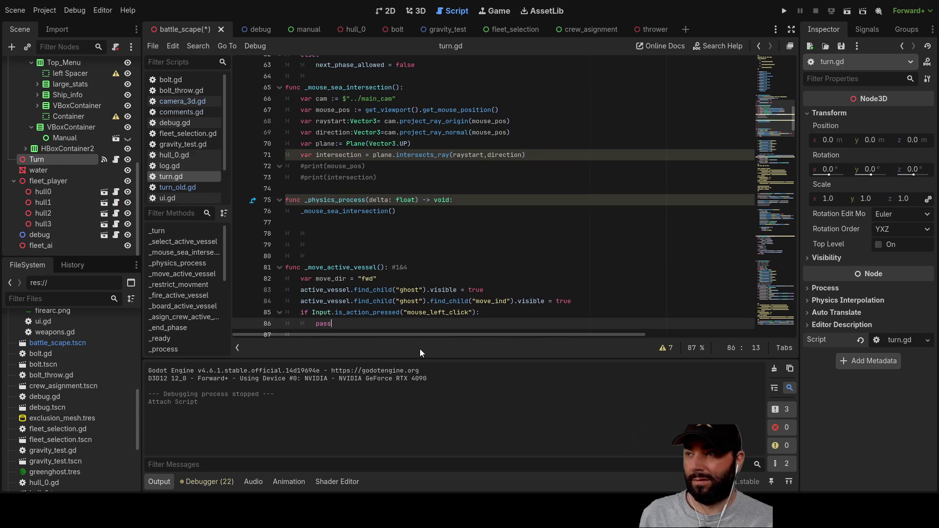
- Replace all of turn.gd's code with the pasted version containing hull mouse-entered/exited handlers
left_click(180, 188)
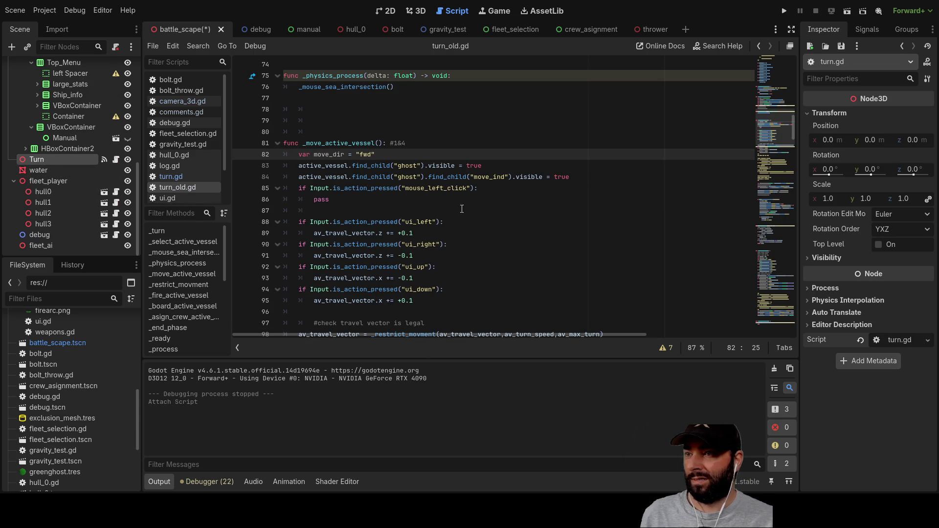
left_click(466, 212)
key("ctrl+a")
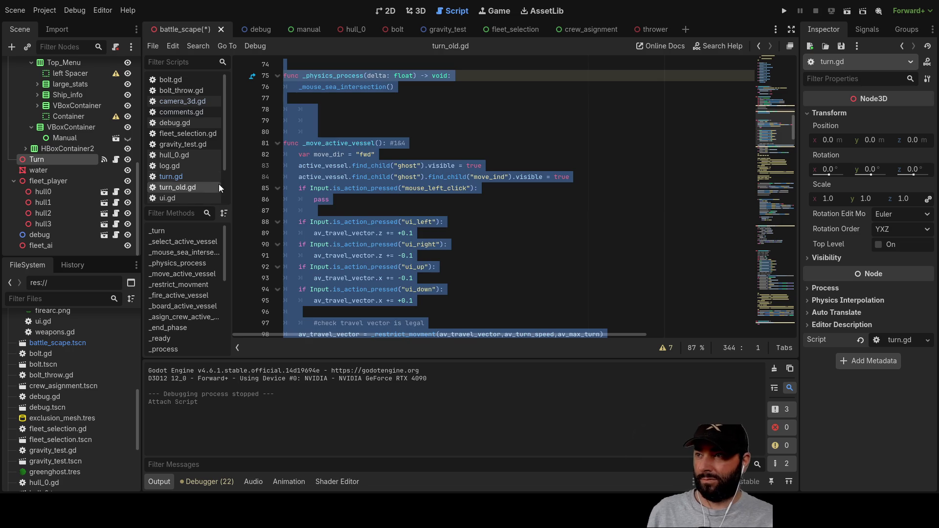
left_click(188, 177)
left_click(396, 181)
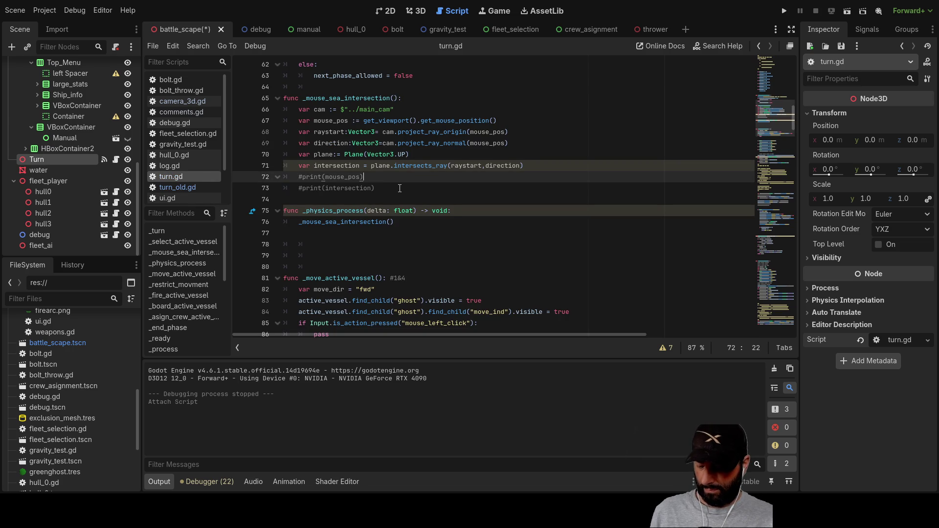
key("ctrl+a")
key("ctrl+v")
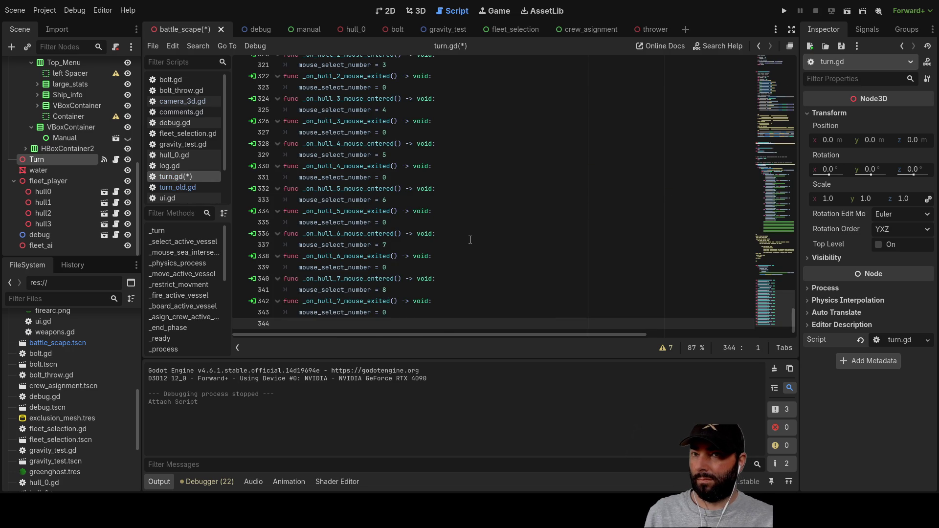
scroll(470, 240, "up", 8)
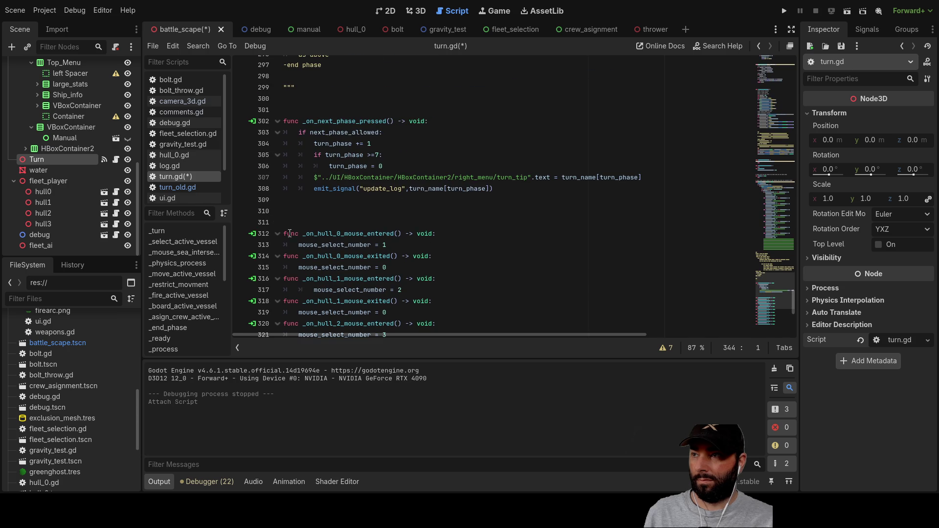
- Compare the new turn.gd against turn_old.gd, then save and run the battle scene
left_click(185, 188)
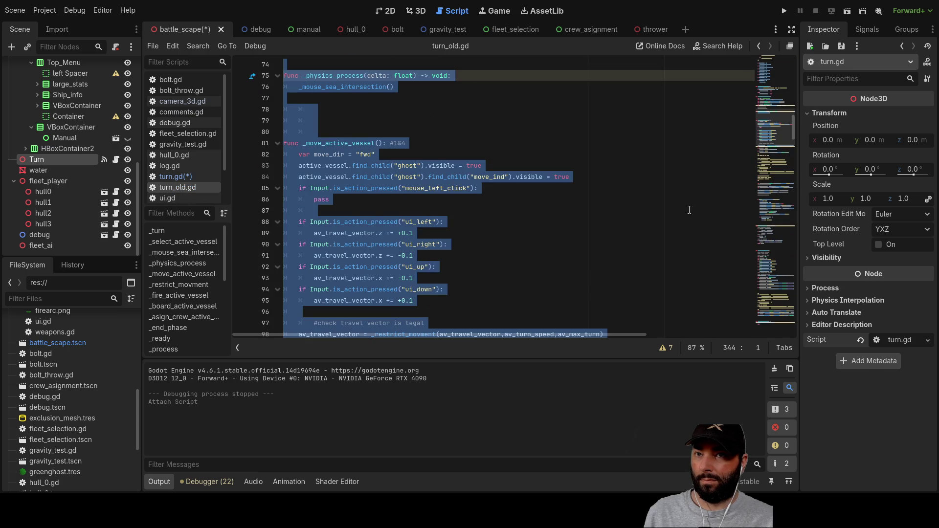
mouse_move(759, 221)
left_mouse_down()
mouse_move(772, 242)
mouse_move(764, 226)
left_mouse_up()
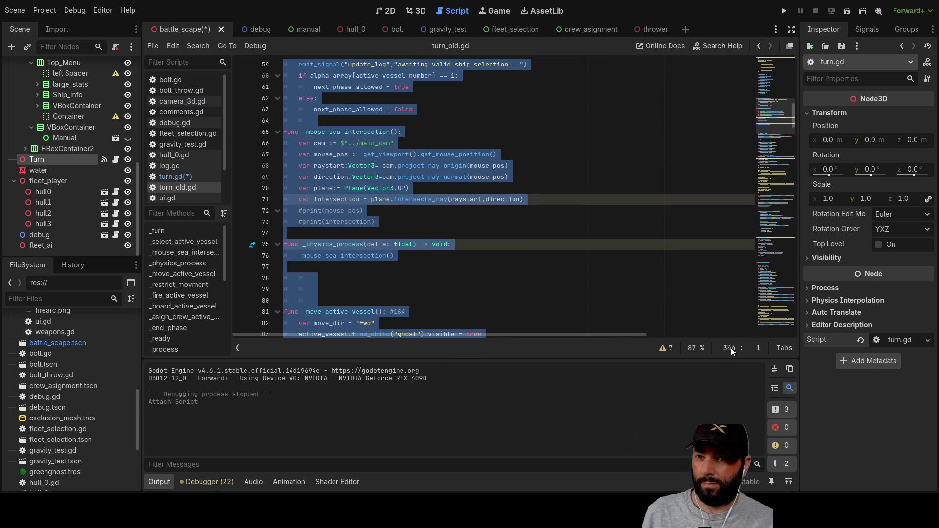
left_click(181, 175)
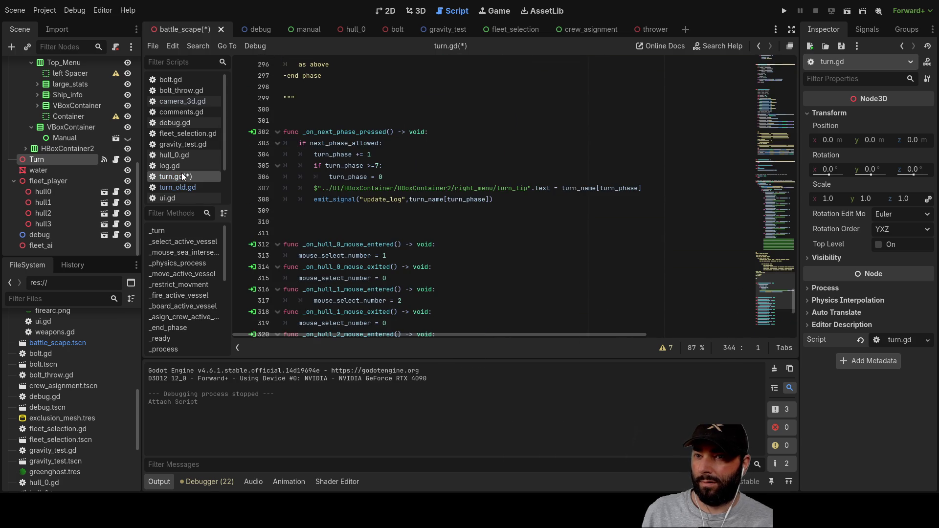
left_click(184, 186)
left_click(185, 177)
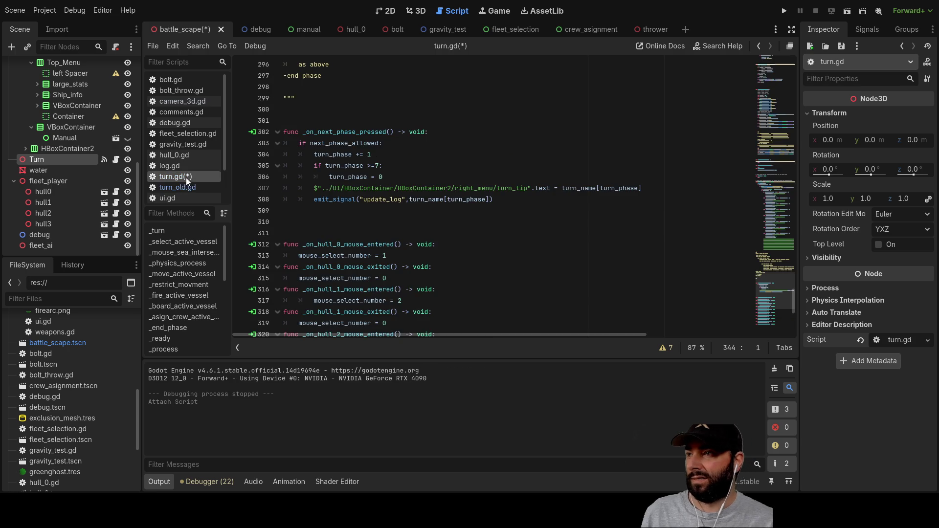
scroll(443, 198, "up", 5)
scroll(443, 198, "up", 15)
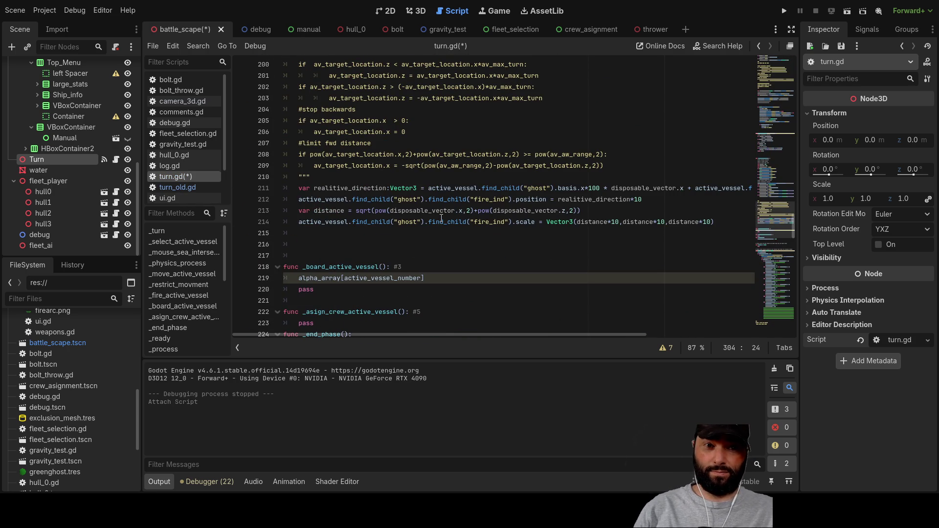
scroll(433, 207, "down", 8)
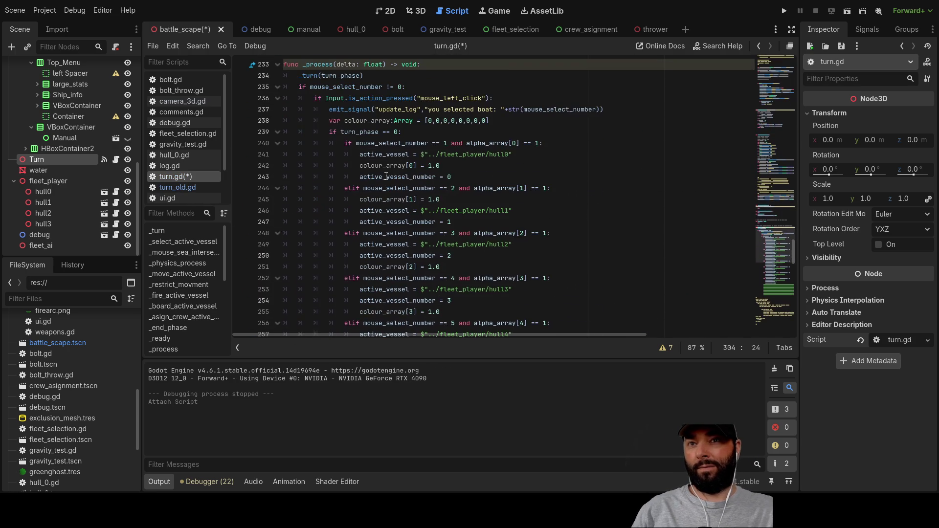
scroll(386, 176, "up", 10)
scroll(401, 220, "down", 12)
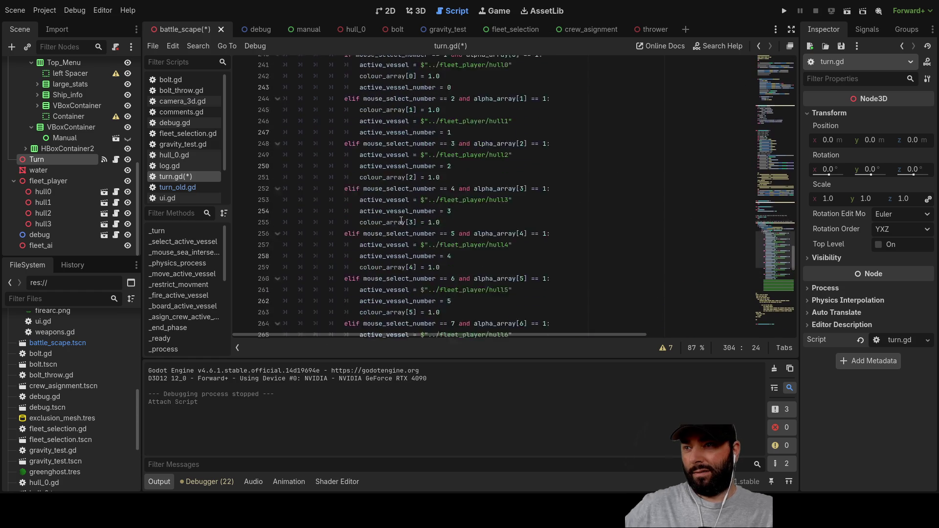
scroll(401, 221, "up", 7)
left_click(783, 11)
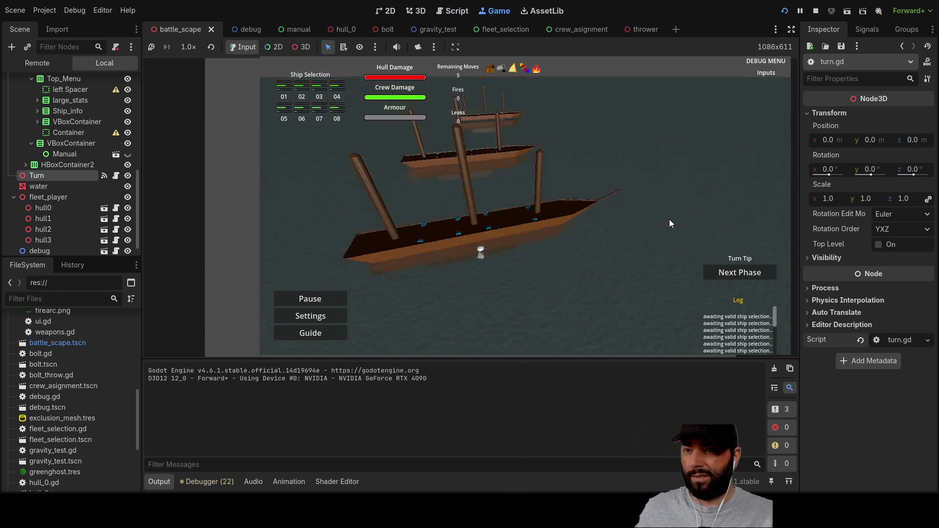
- Move the game camera around the ships and advance the turn twice, to the 1st move phase
key("q")
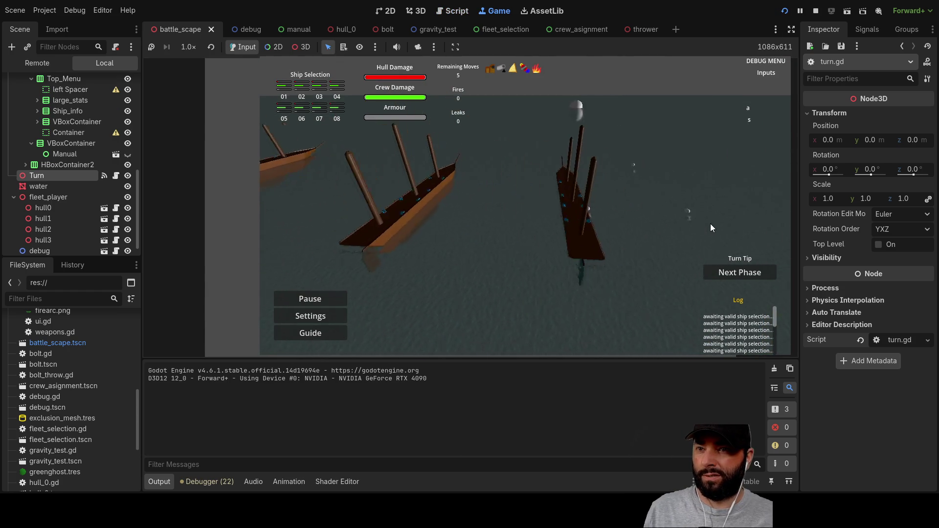
key("a")
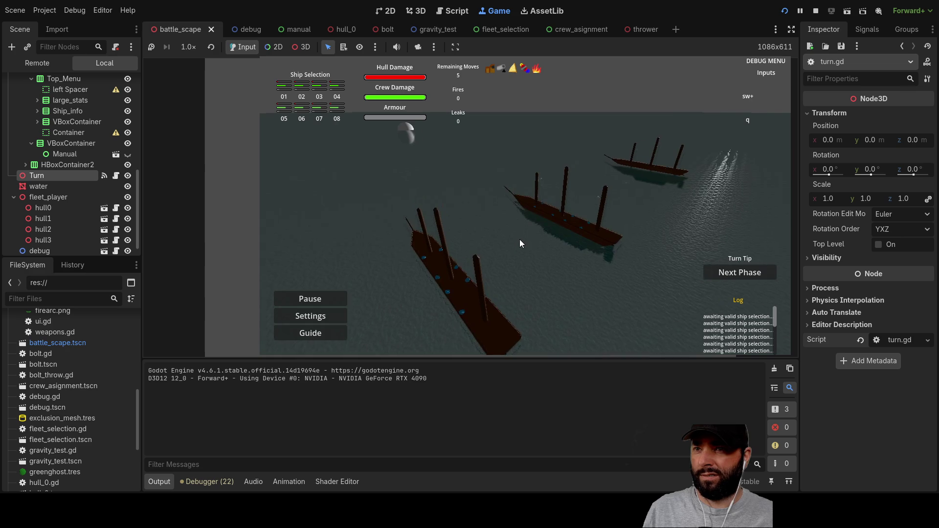
key("s")
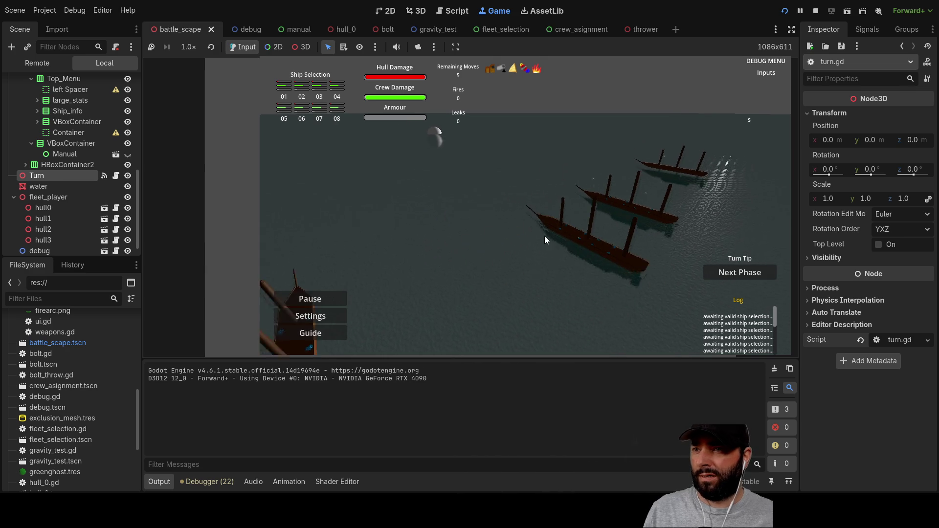
left_click(733, 274)
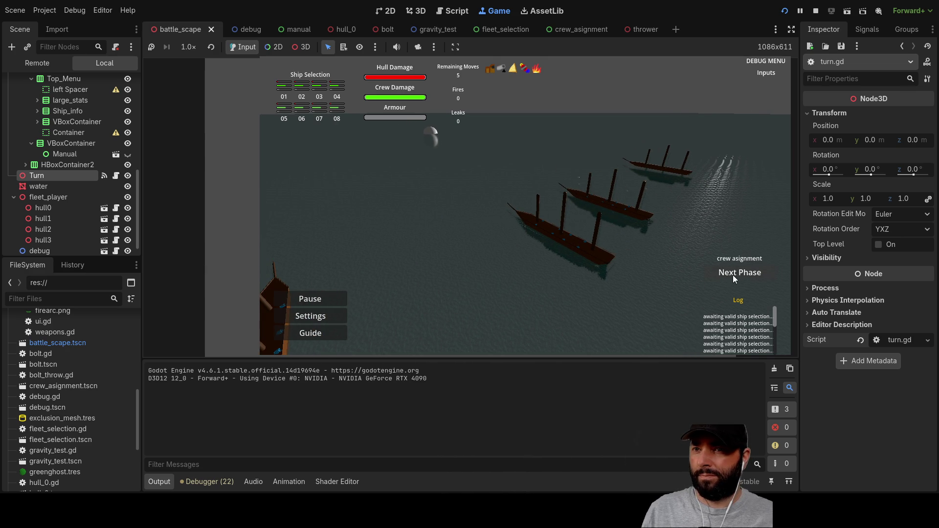
left_click(731, 274)
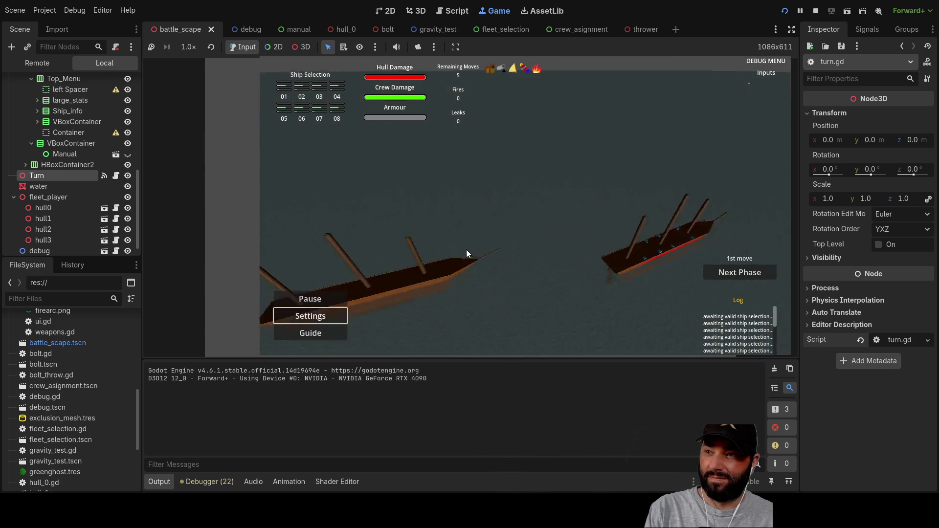
- Test the arrow keys on the active ship and the game camera
key("Left")
key("Down")
key("Right")
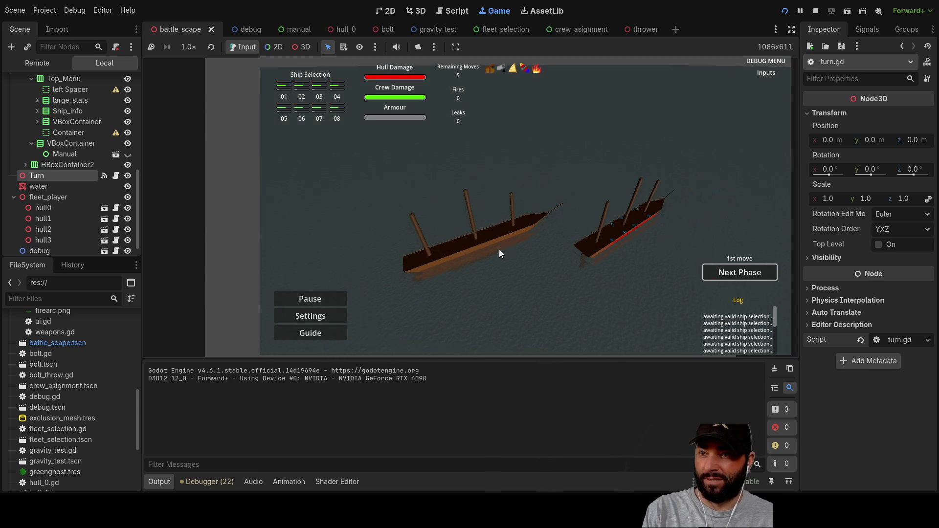
key("Left")
key("Up")
key("Up")
key("Right")
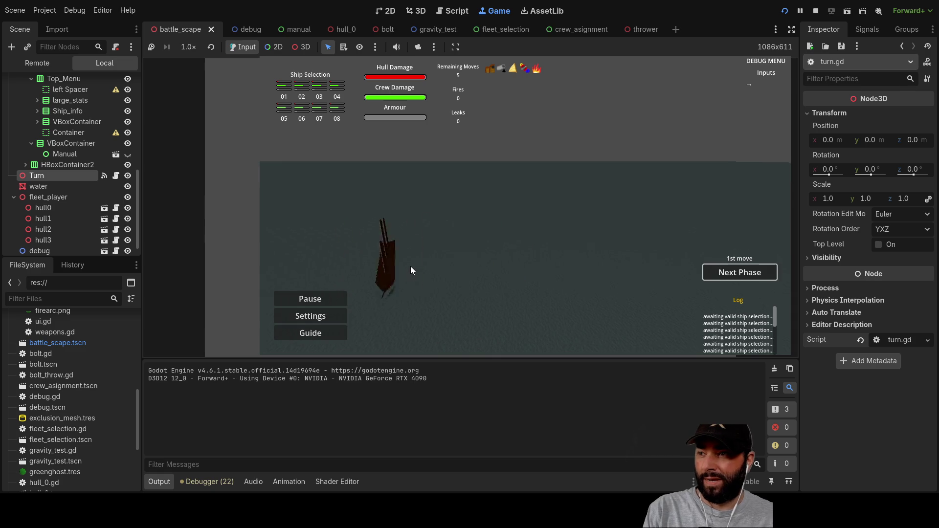
key("Left")
key("Up")
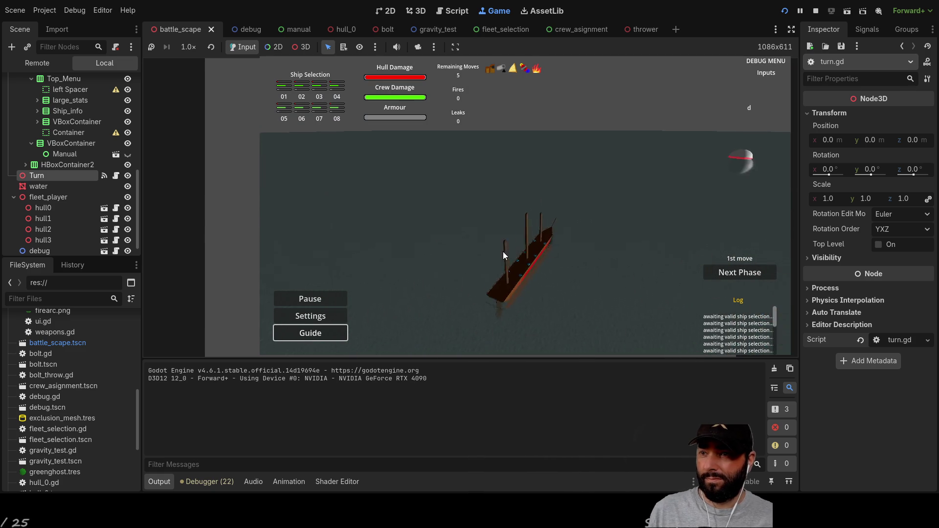
- Swing the game camera around the fleet and close in on the red firing arc
key("d")
key("q")
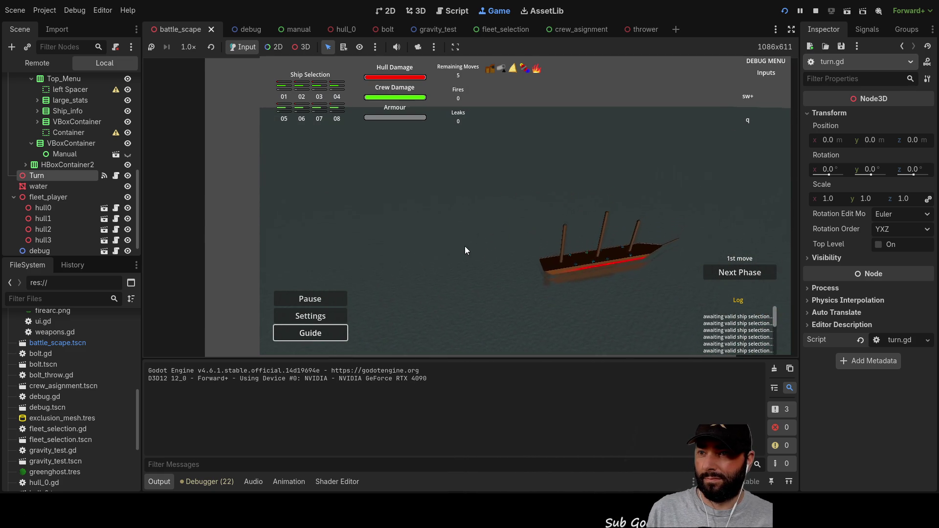
key("s")
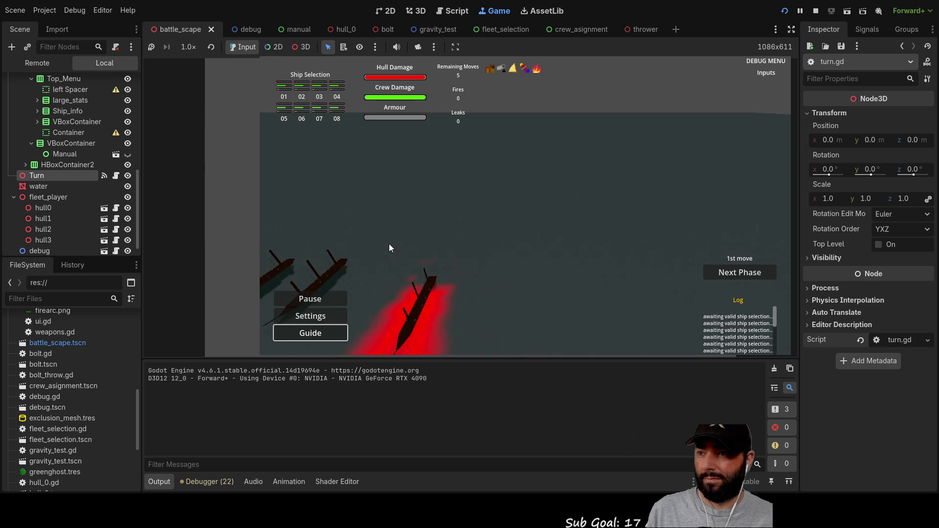
key("d")
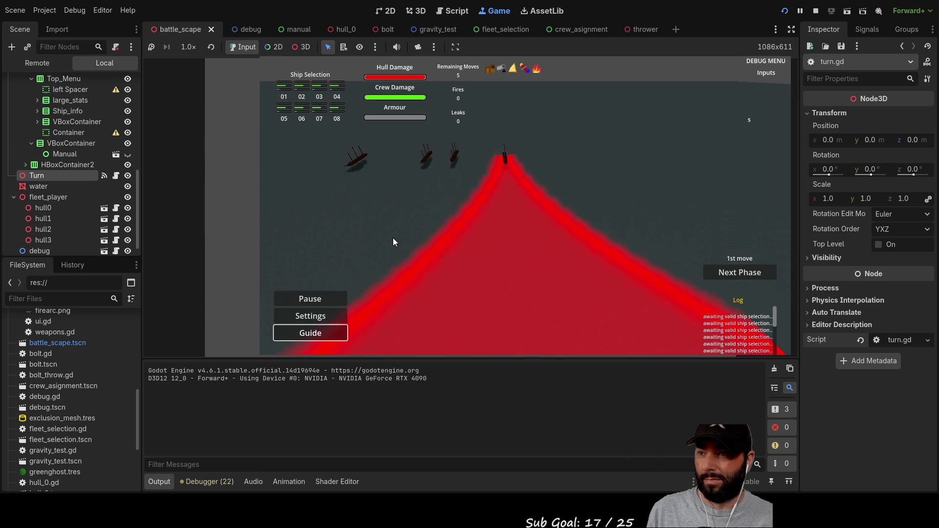
key("q")
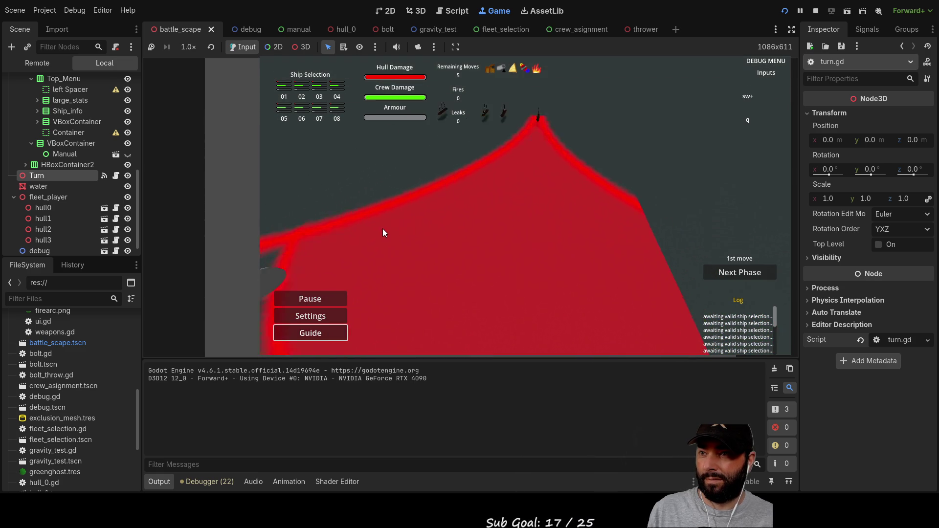
scroll(384, 231, "up", 2)
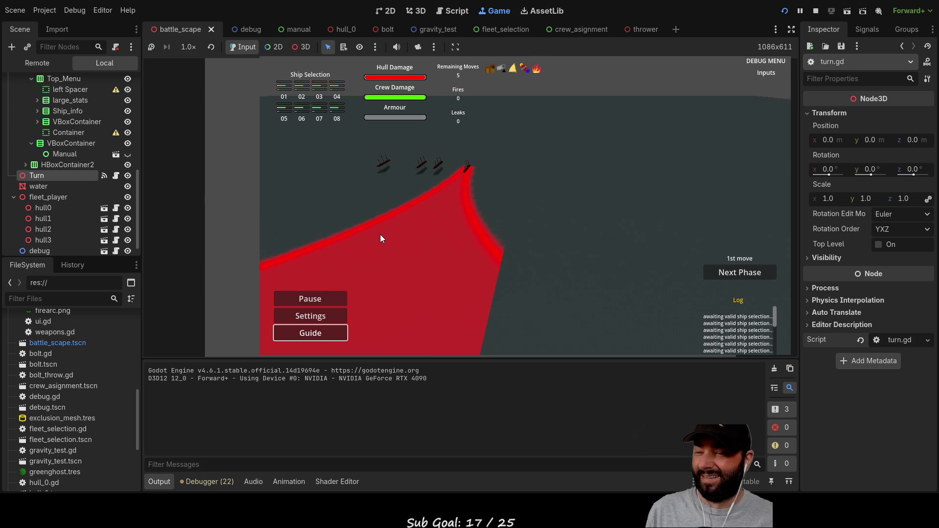
- Test the arrow keys in the running game
key("Up")
key("Right")
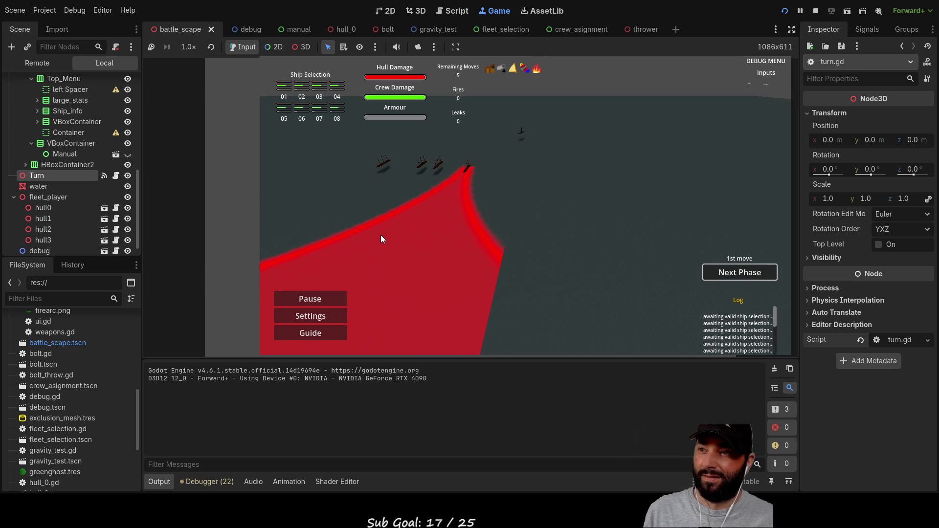
key("Left")
key("Up")
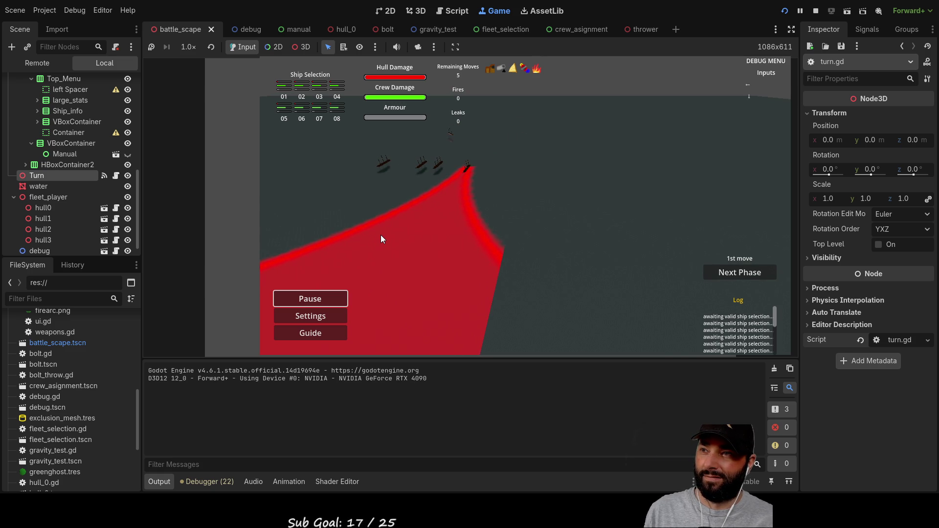
key("Down")
key("Down")
key("Up")
key("Right")
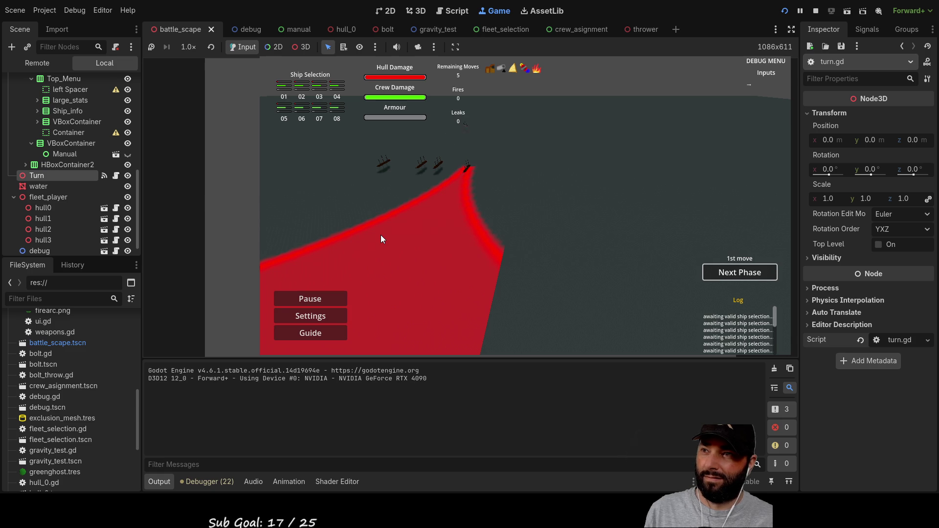
key("Left")
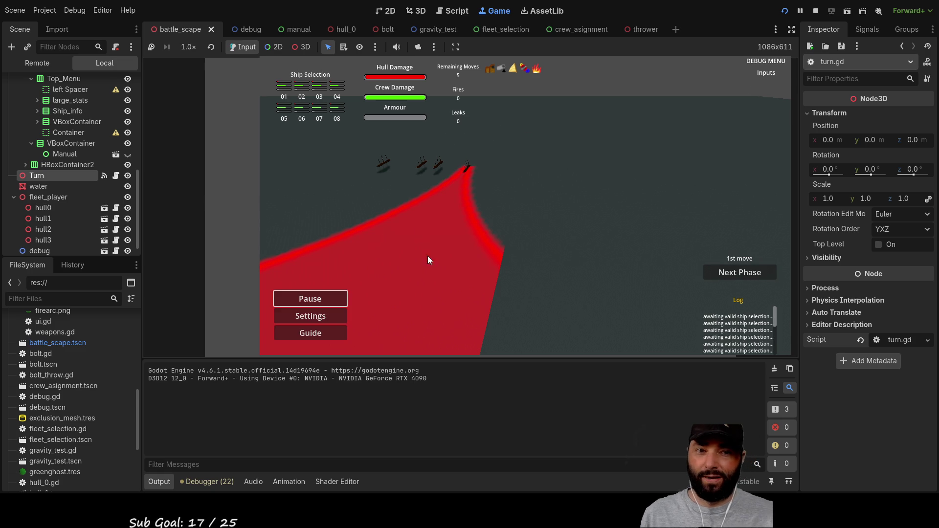
- Pan the camera over the firing arc and toggle the water node's visibility
key("d")
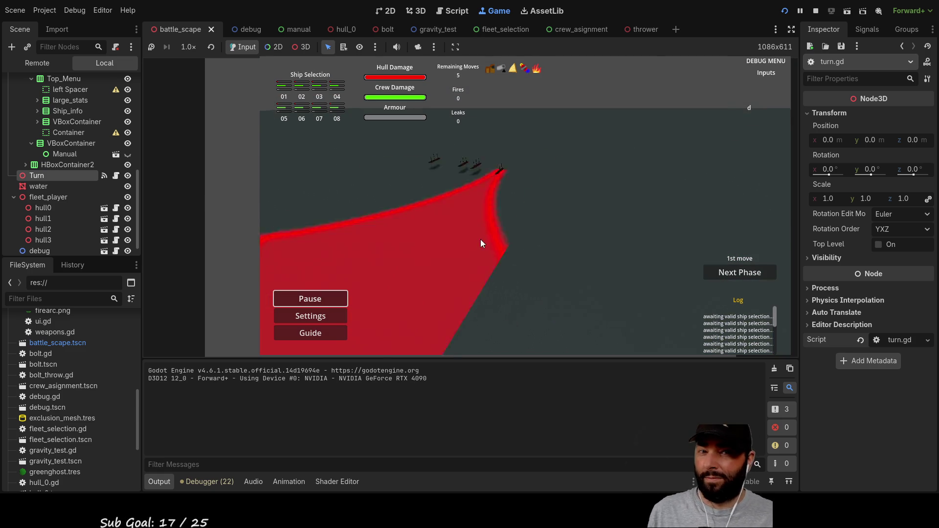
key("w")
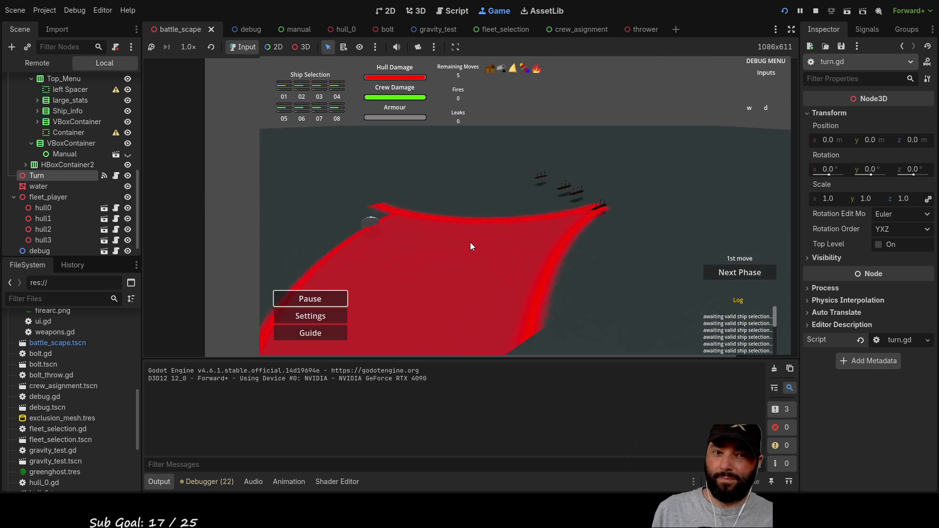
key("a")
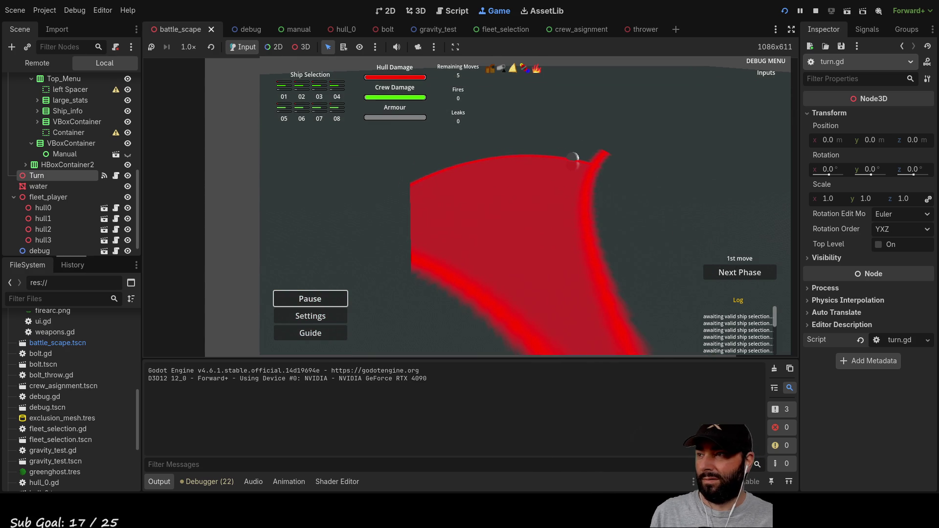
left_click(127, 187)
left_click(128, 187)
left_click(128, 187)
left_click(468, 241)
key("a")
key("s")
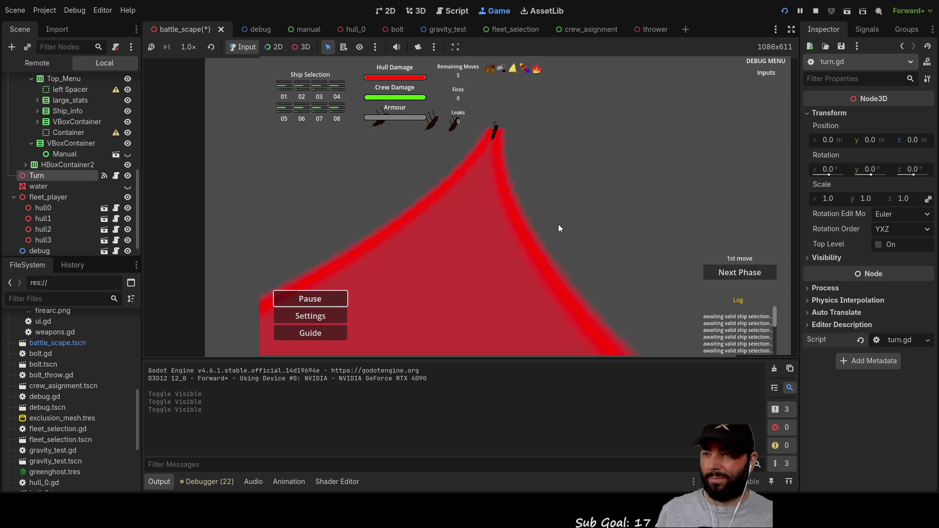
key("s")
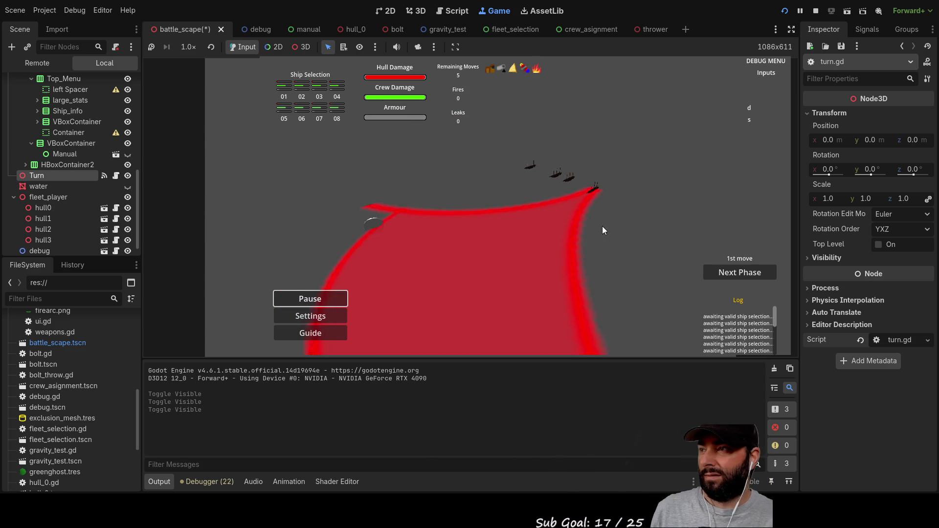
- Toggle the water off and on repeatedly, leaving it visible
left_click(127, 187)
left_click(128, 188)
left_click(128, 187)
left_click(128, 187)
left_click(127, 187)
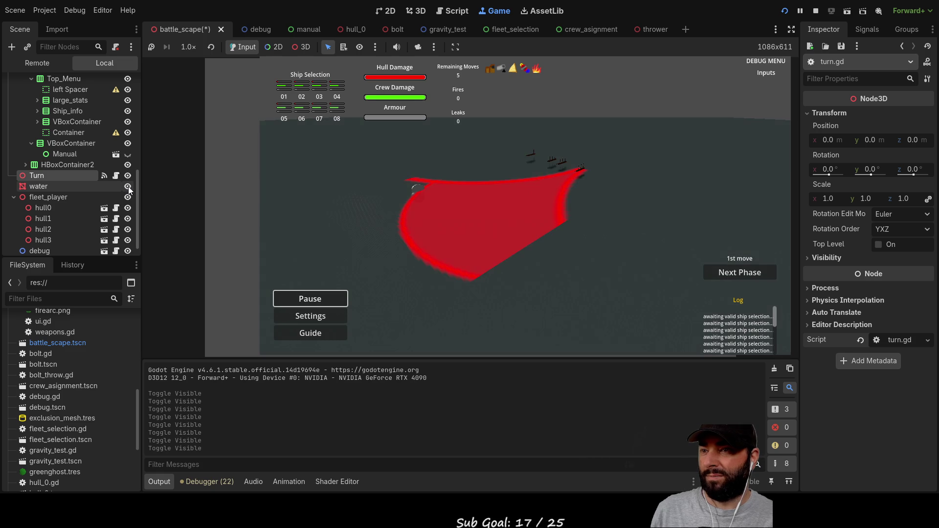
left_click(128, 187)
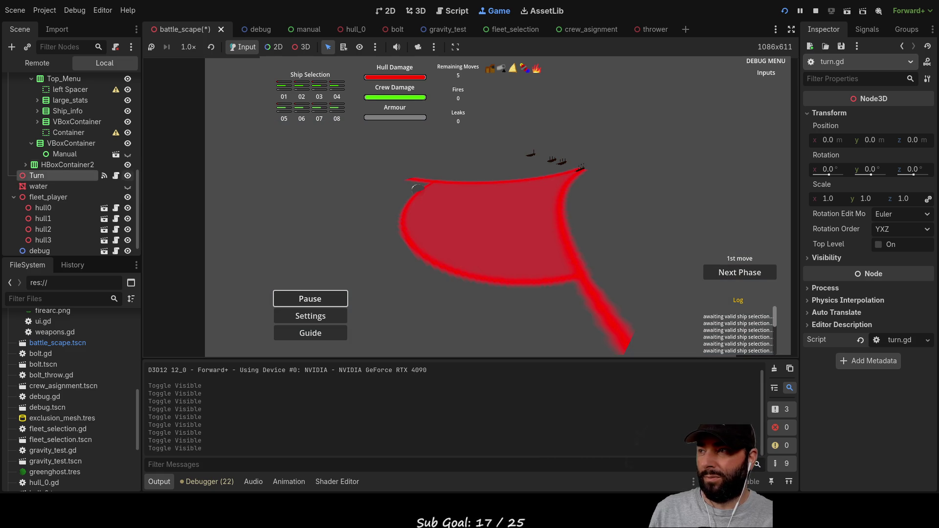
left_click(128, 186)
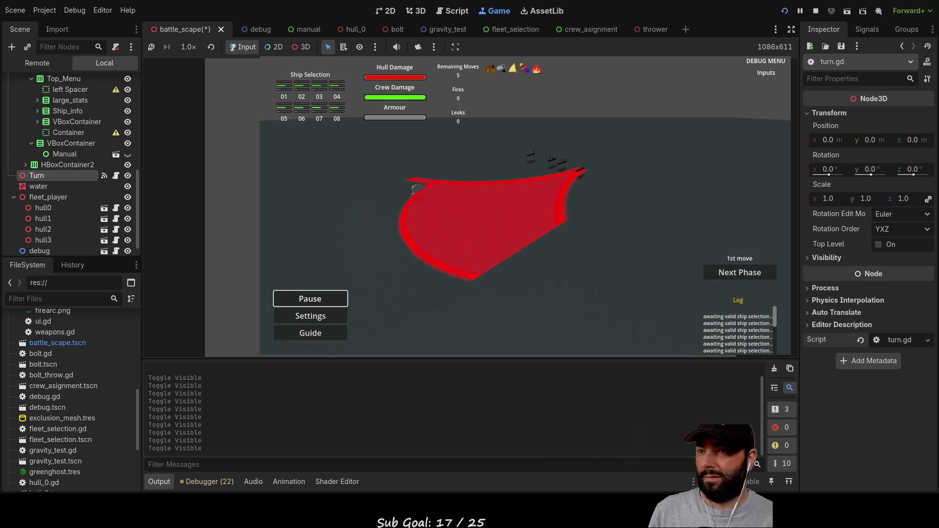
- View the ships and firing arc from several angles, then stop the game
key("a")
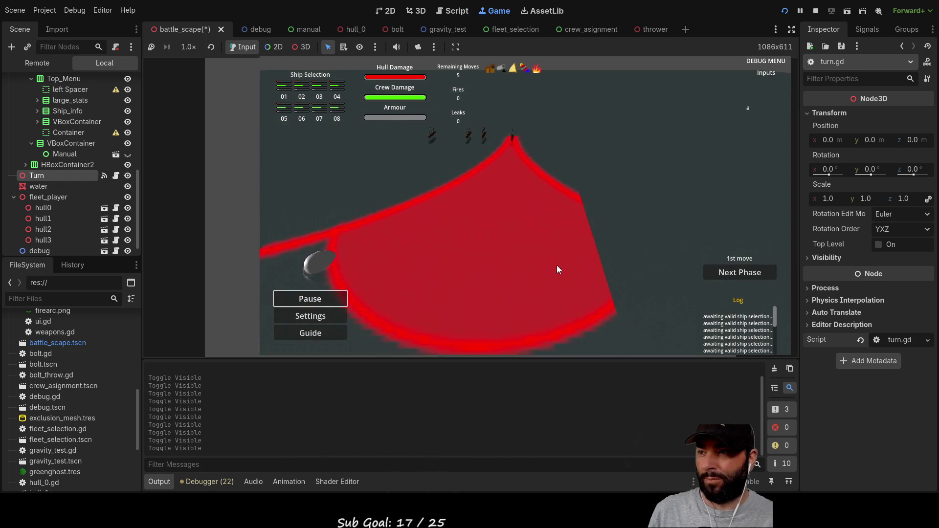
key("w")
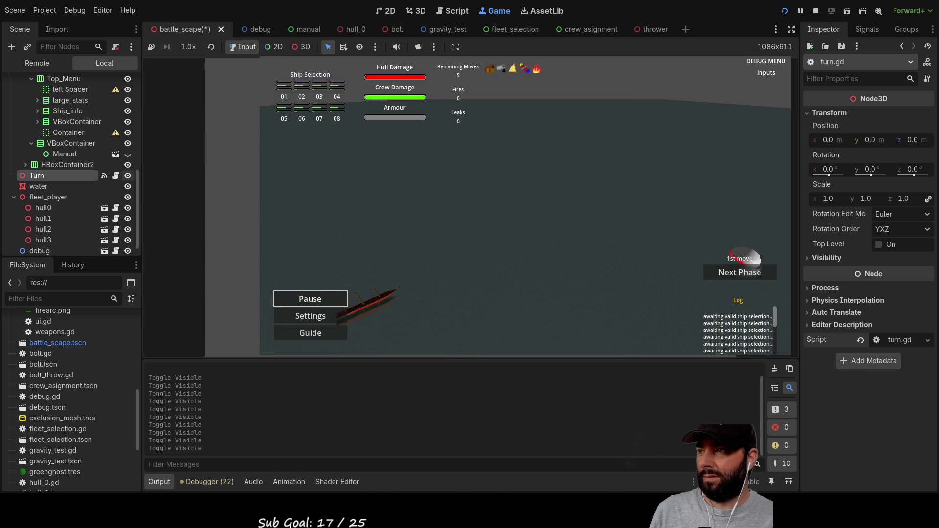
key("a")
key("s")
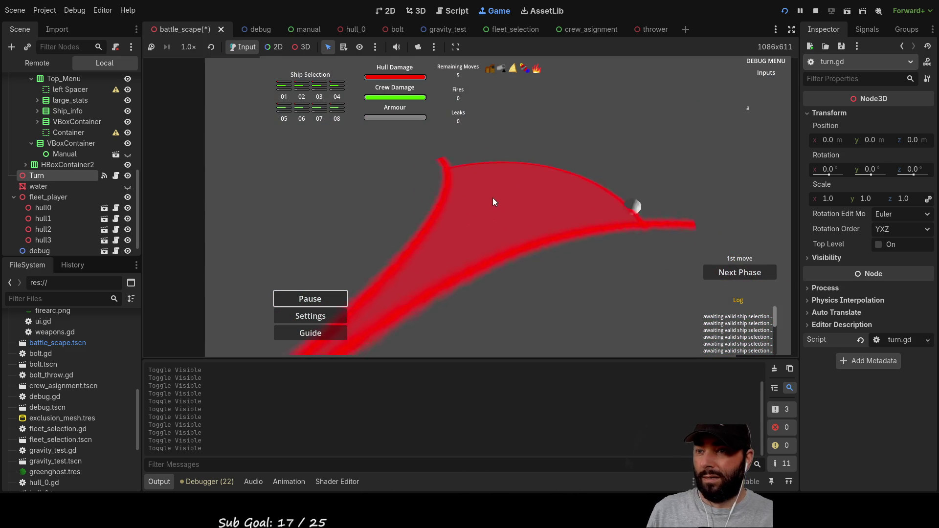
key("w")
key("e")
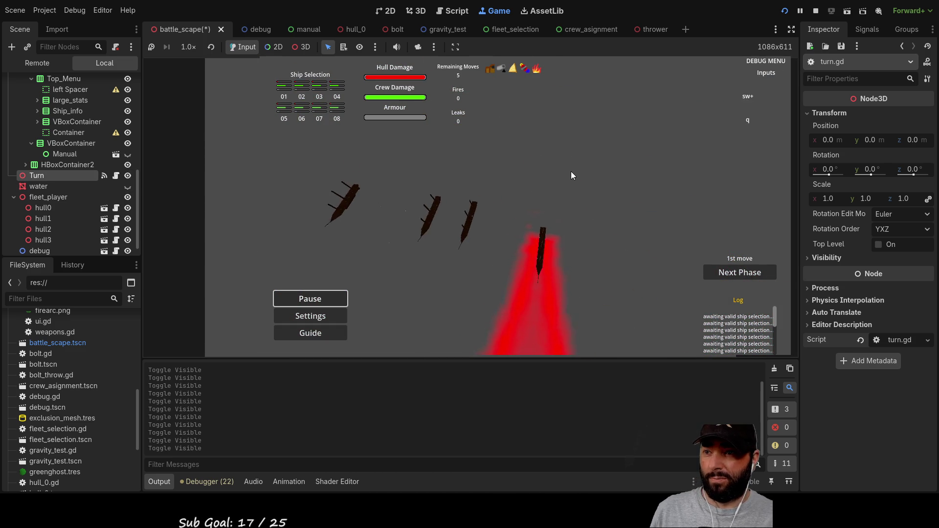
key("s")
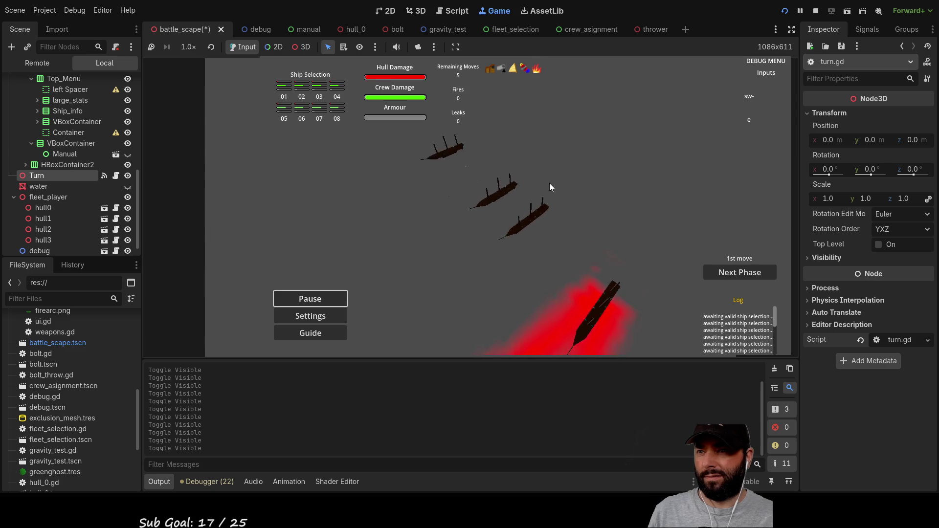
key("d")
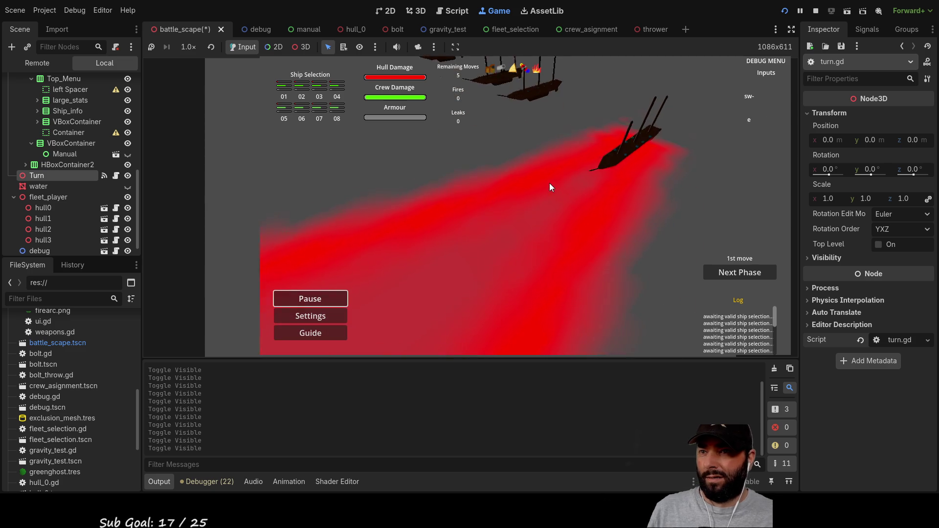
key("s")
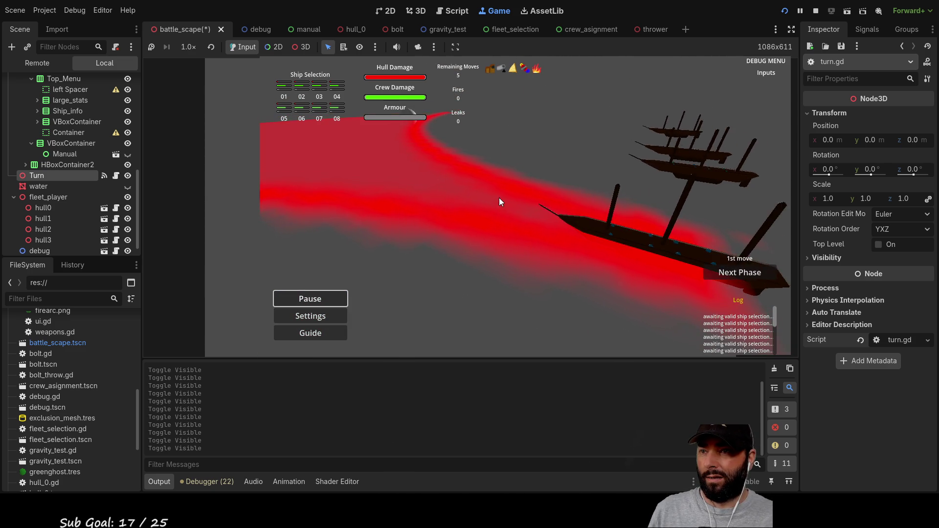
left_click(815, 11)
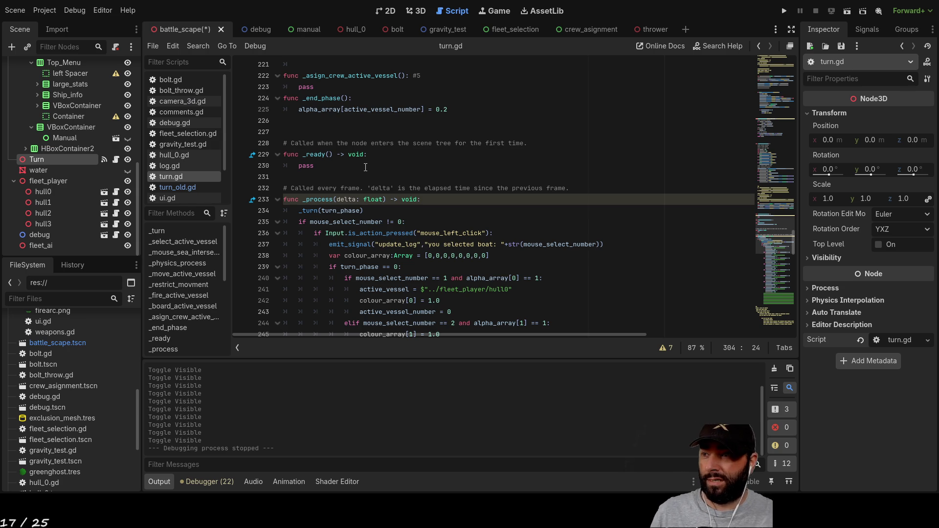
- Select the _restrict_movment function and scroll up turn.gd to _move_active_vessel
scroll(366, 167, "up", 7)
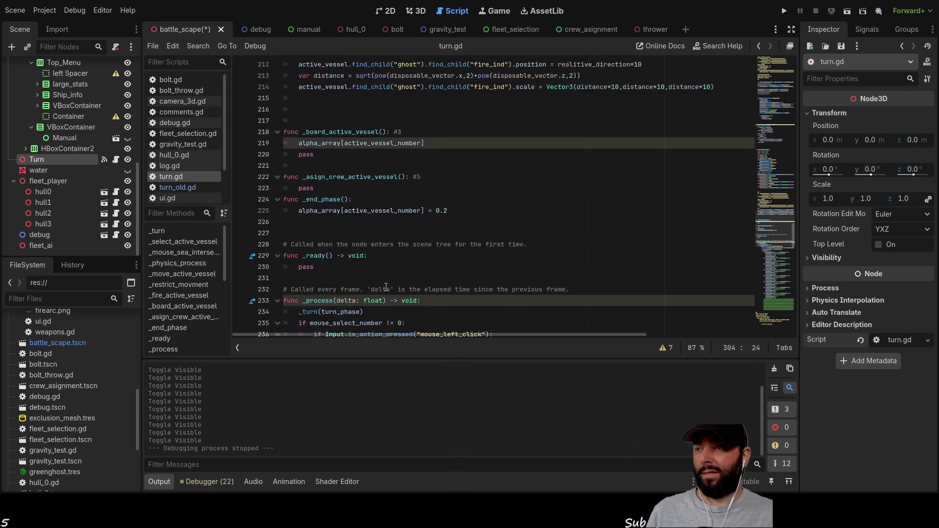
scroll(416, 222, "up", 12)
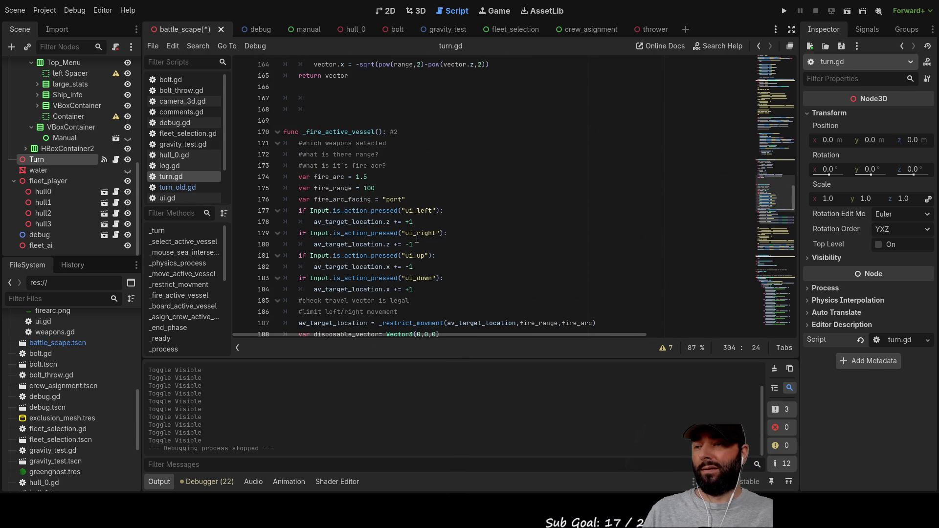
scroll(443, 251, "up", 7)
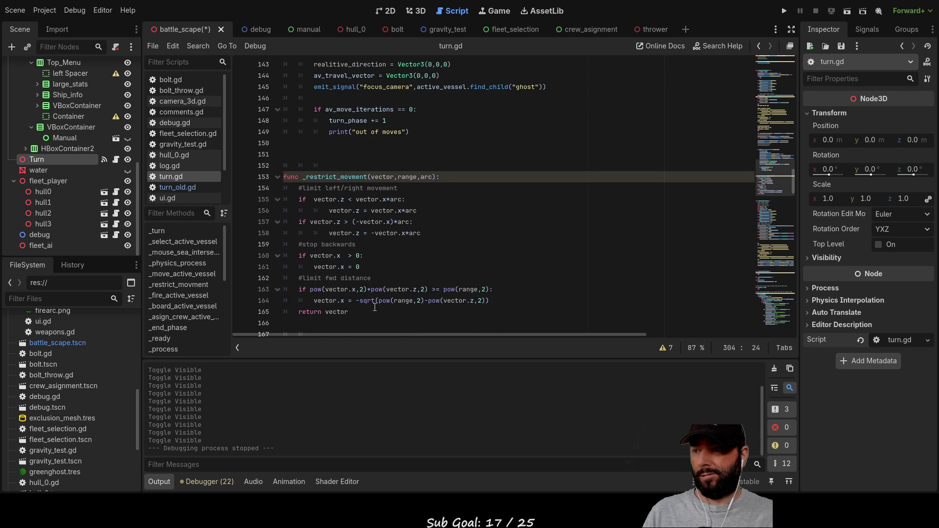
left_click_drag(374, 309, 277, 172)
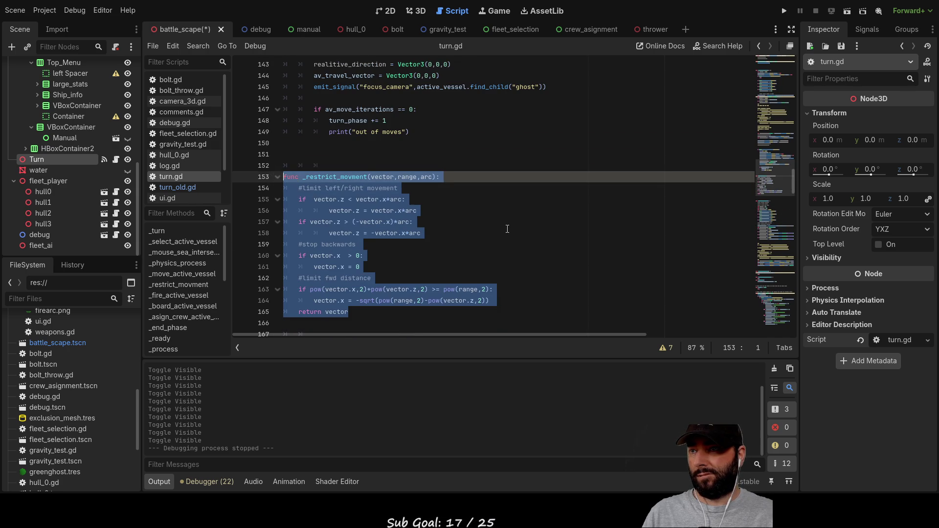
scroll(501, 228, "up", 4)
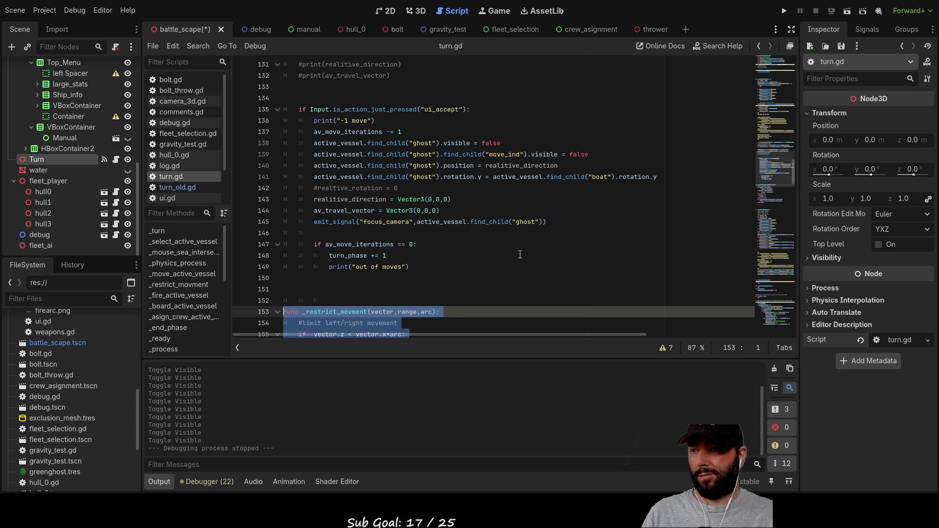
scroll(520, 254, "up", 5)
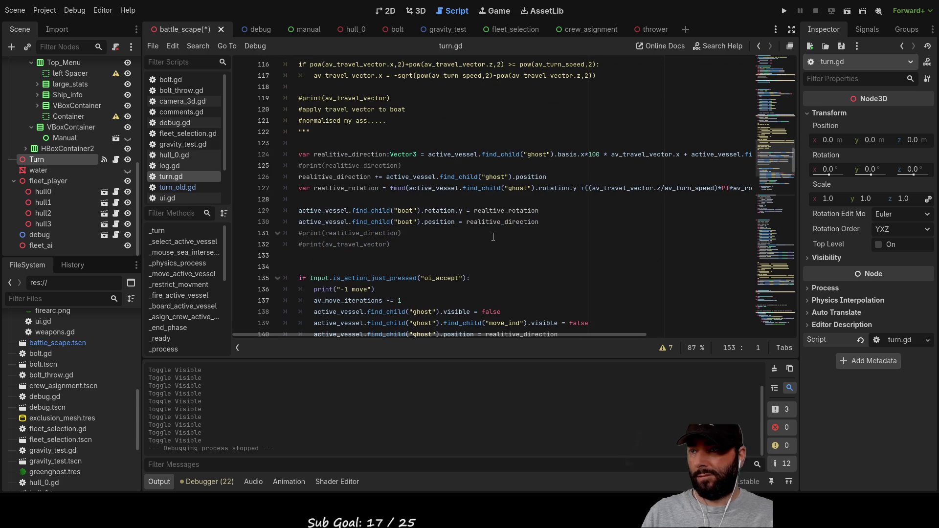
scroll(436, 229, "up", 9)
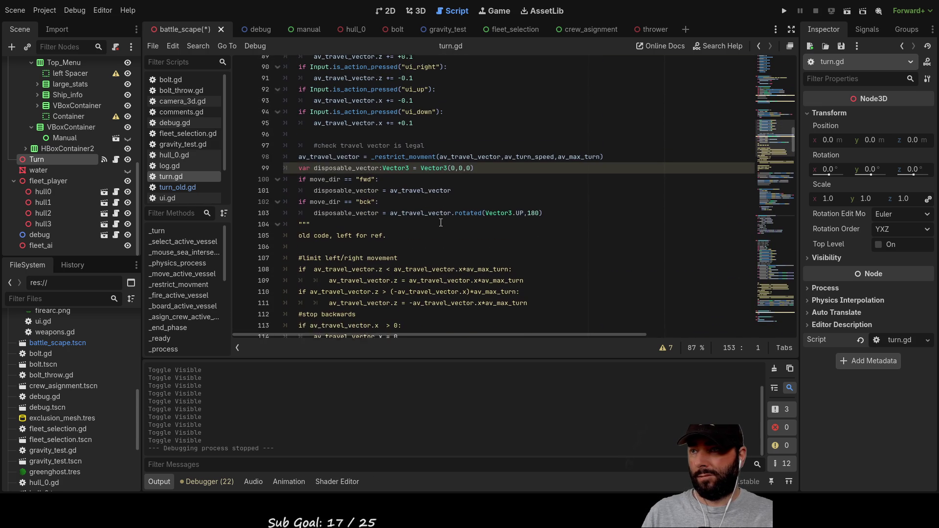
scroll(419, 210, "up", 4)
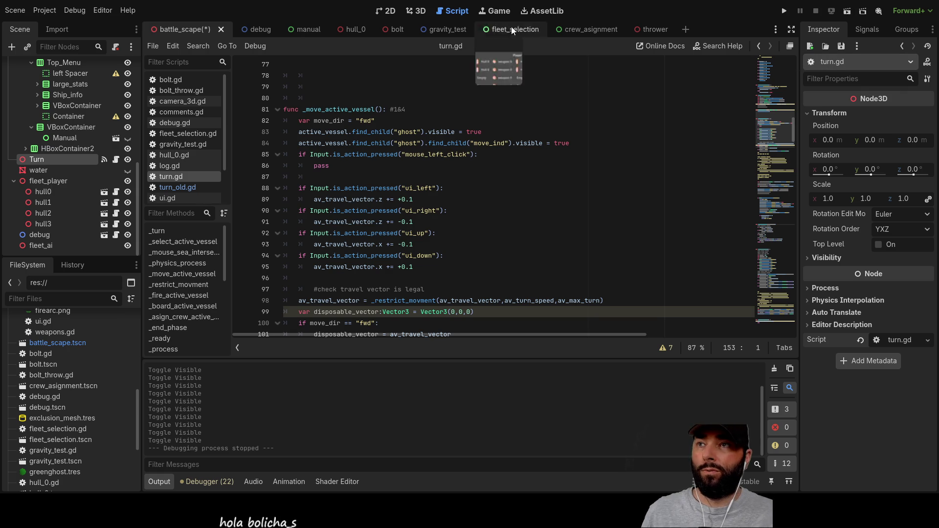
left_click(420, 13)
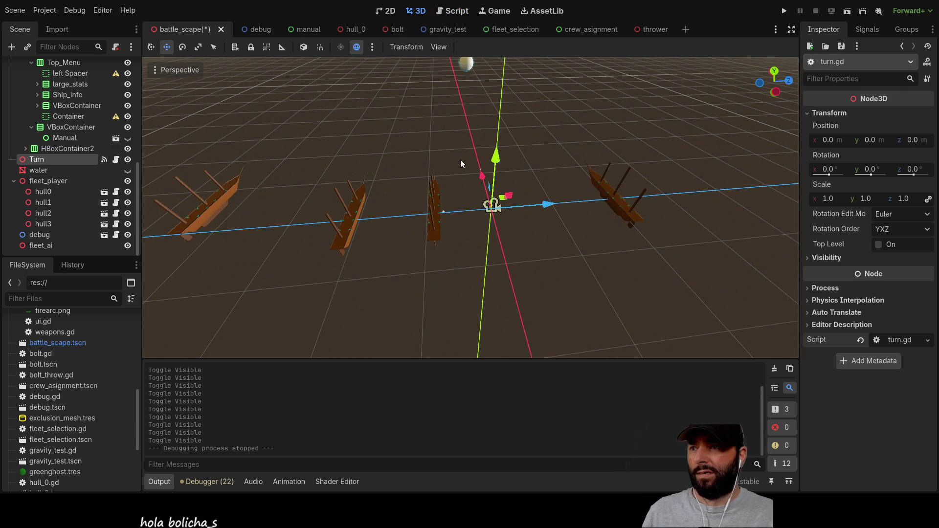
- Drag hull0 with the translate gizmo to about x 2.65, z −323 beside the other hulls
mouse_move(474, 145)
left_mouse_down()
mouse_move(474, 171)
mouse_move(513, 175)
mouse_move(513, 157)
mouse_move(519, 195)
left_mouse_up()
left_click(43, 191)
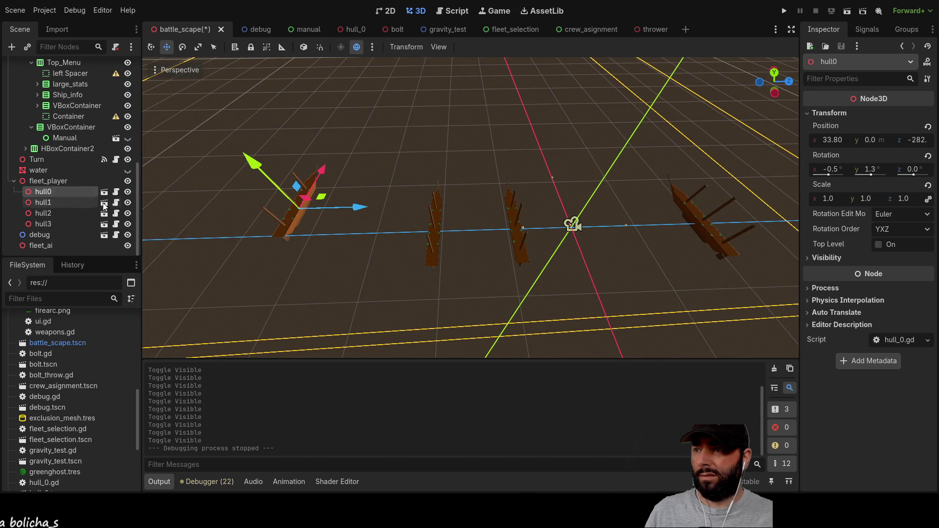
mouse_move(321, 198)
left_mouse_down()
mouse_move(336, 199)
mouse_move(360, 151)
mouse_move(429, 121)
left_mouse_up()
mouse_move(472, 139)
left_mouse_down()
mouse_move(360, 155)
mouse_move(279, 210)
mouse_move(294, 292)
mouse_move(371, 245)
mouse_move(379, 132)
mouse_move(469, 108)
mouse_move(272, 122)
mouse_move(245, 142)
mouse_move(311, 118)
mouse_move(471, 113)
mouse_move(379, 110)
mouse_move(292, 134)
mouse_move(306, 257)
mouse_move(342, 131)
mouse_move(345, 229)
mouse_move(372, 178)
mouse_move(362, 131)
mouse_move(292, 120)
mouse_move(383, 147)
mouse_move(298, 273)
mouse_move(328, 230)
mouse_move(315, 174)
mouse_move(315, 88)
mouse_move(476, 100)
mouse_move(413, 130)
mouse_move(300, 245)
mouse_move(352, 142)
mouse_move(400, 106)
mouse_move(572, 82)
mouse_move(690, 89)
mouse_move(188, 88)
mouse_move(556, 84)
mouse_move(646, 93)
mouse_move(484, 120)
mouse_move(284, 239)
mouse_move(333, 87)
mouse_move(460, 87)
mouse_move(448, 164)
mouse_move(403, 47)
mouse_move(472, 73)
mouse_move(391, 141)
mouse_move(314, 231)
mouse_move(494, 83)
mouse_move(314, 209)
mouse_move(310, 224)
mouse_move(215, 229)
mouse_move(329, 220)
mouse_move(261, 223)
left_mouse_up()
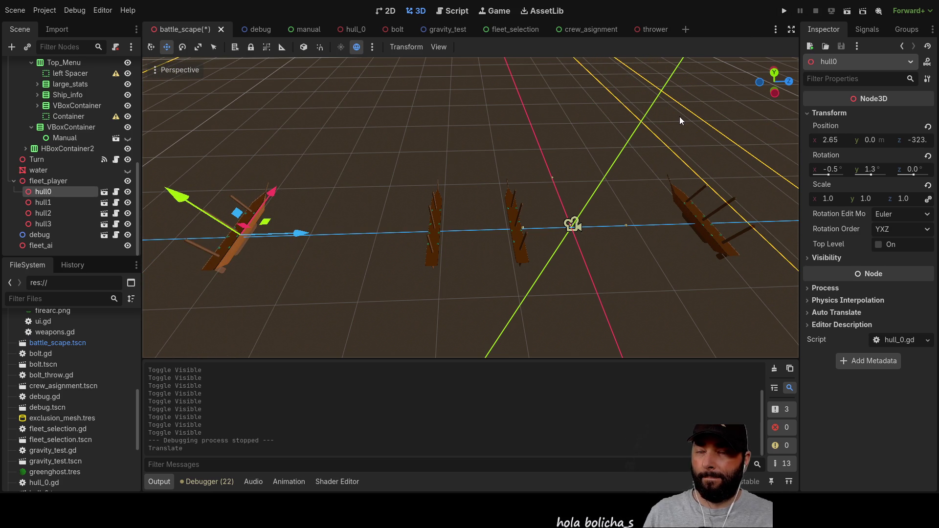
left_click(454, 15)
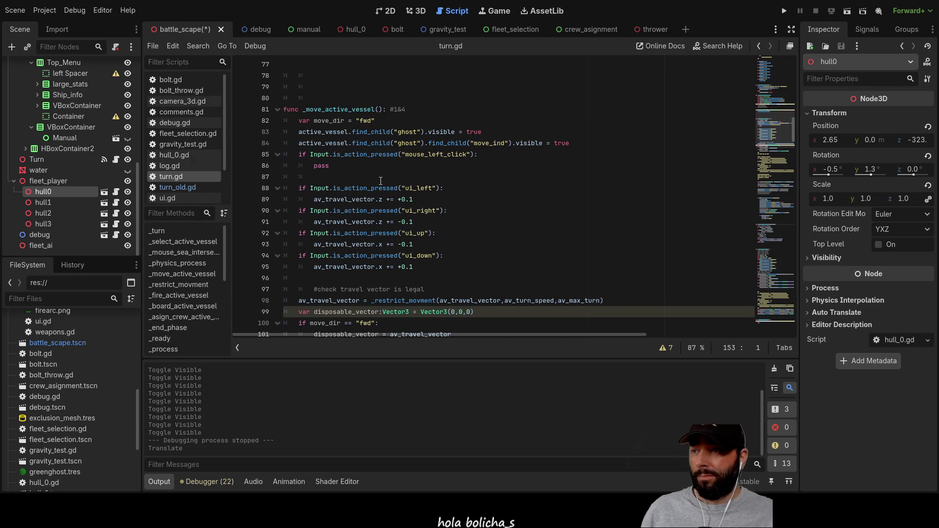
- Delete the pass on line 86 of turn.gd, then open the hull_0 scene
scroll(380, 180, "up", 6)
scroll(391, 196, "down", 2)
left_click(416, 209)
scroll(417, 225, "down", 2)
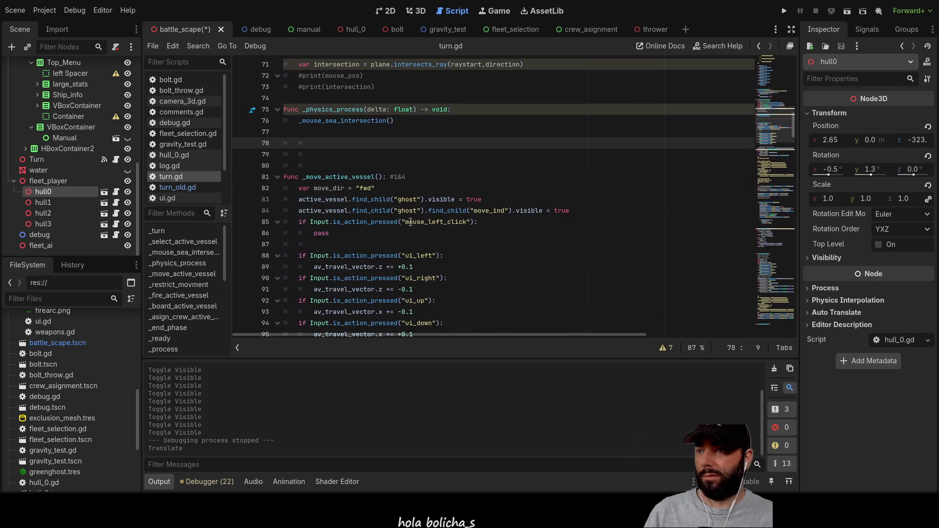
scroll(391, 220, "up", 1)
scroll(318, 192, "down", 3)
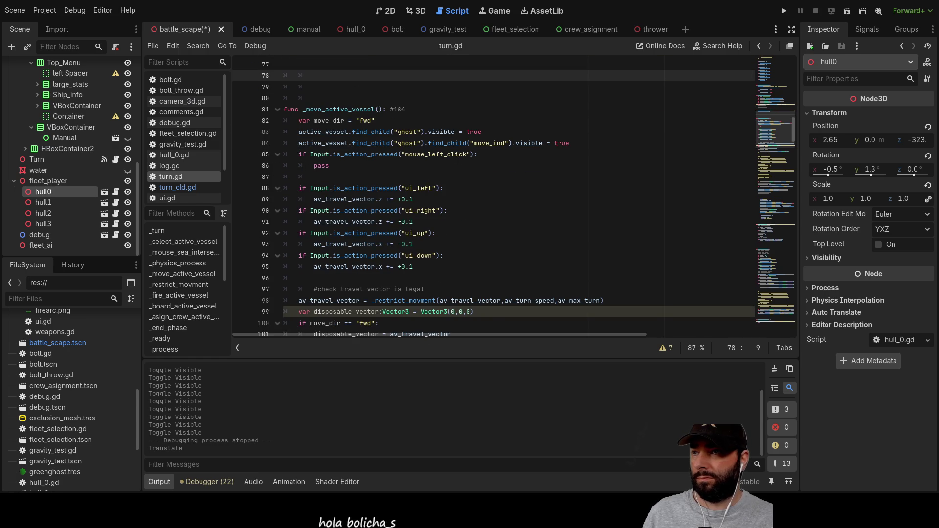
left_click(452, 166)
key("BackSpace")
key("BackSpace")
key("BackSpace")
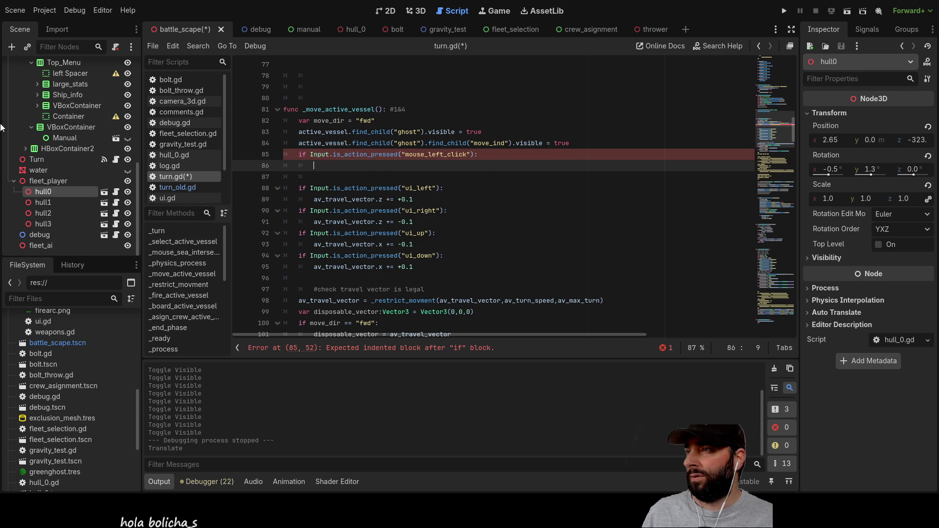
left_click(359, 29)
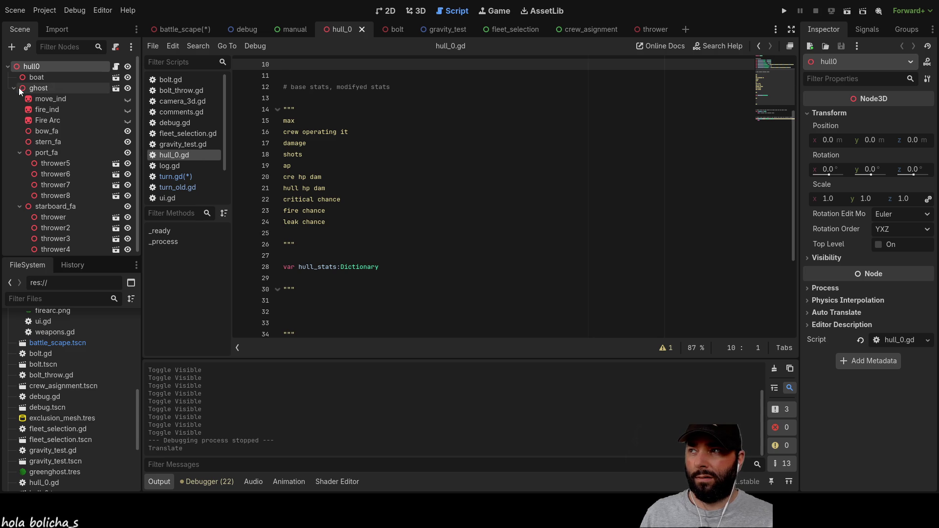
- Add an Area3D child under hull0's boat node, then return to the battle_scape scene
left_click(33, 75)
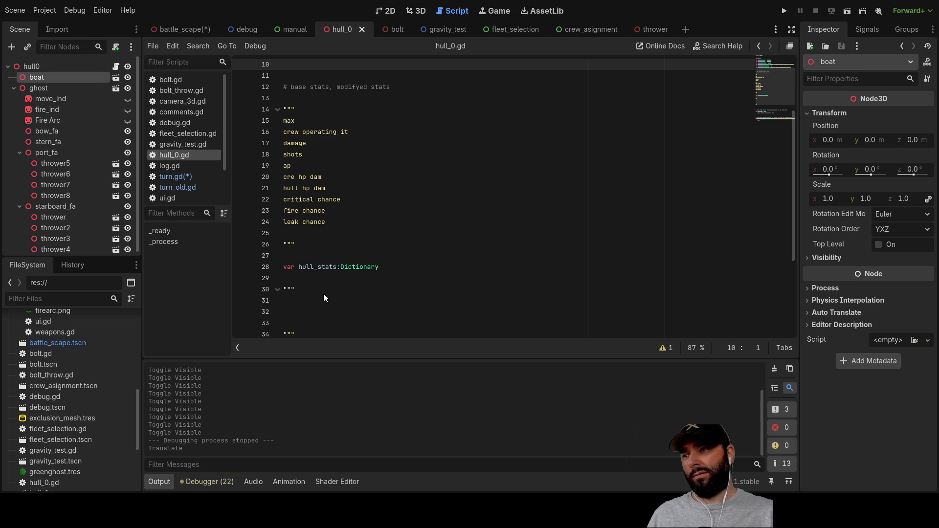
key("ctrl+a")
key("Return")
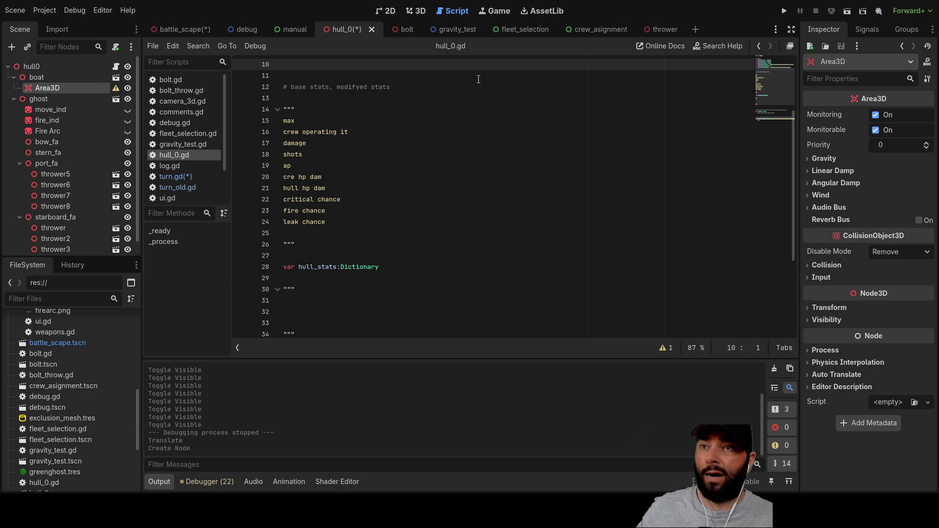
scroll(79, 151, "down", 1)
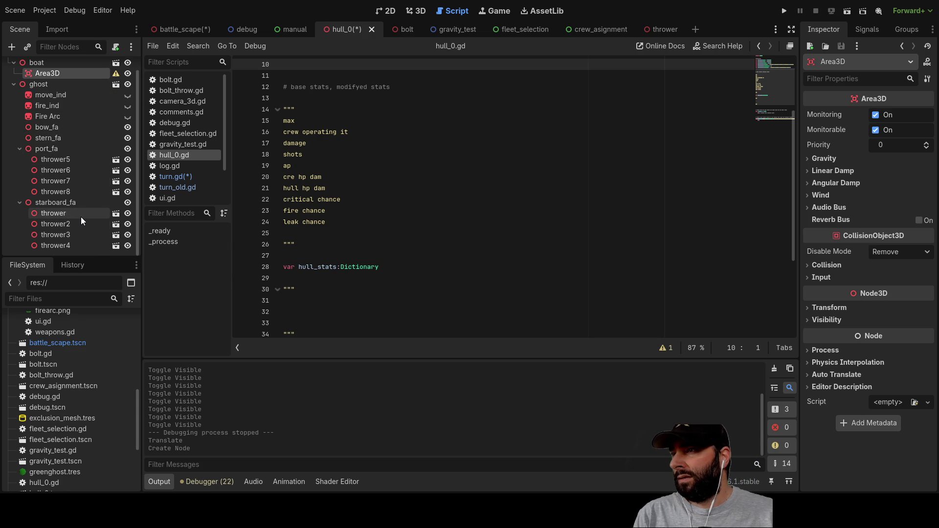
scroll(72, 163, "up", 1)
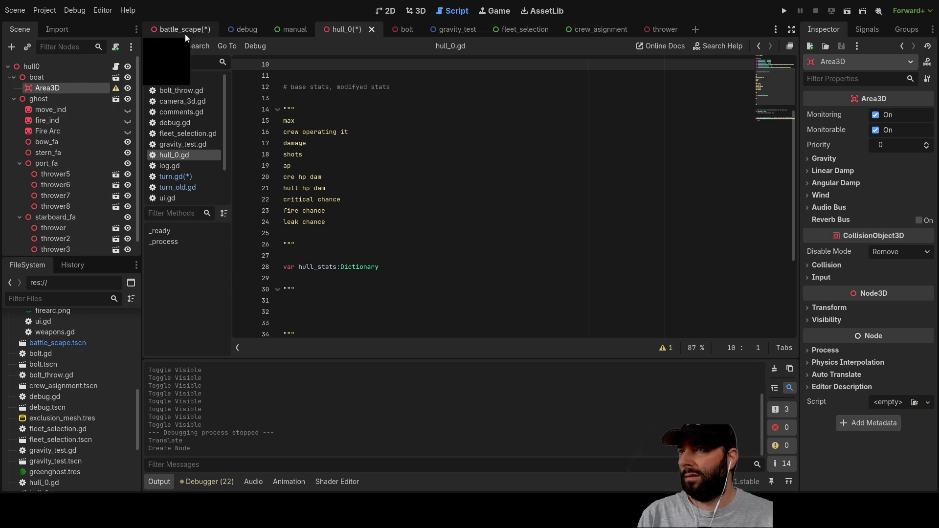
left_click(181, 29)
scroll(68, 210, "up", 10)
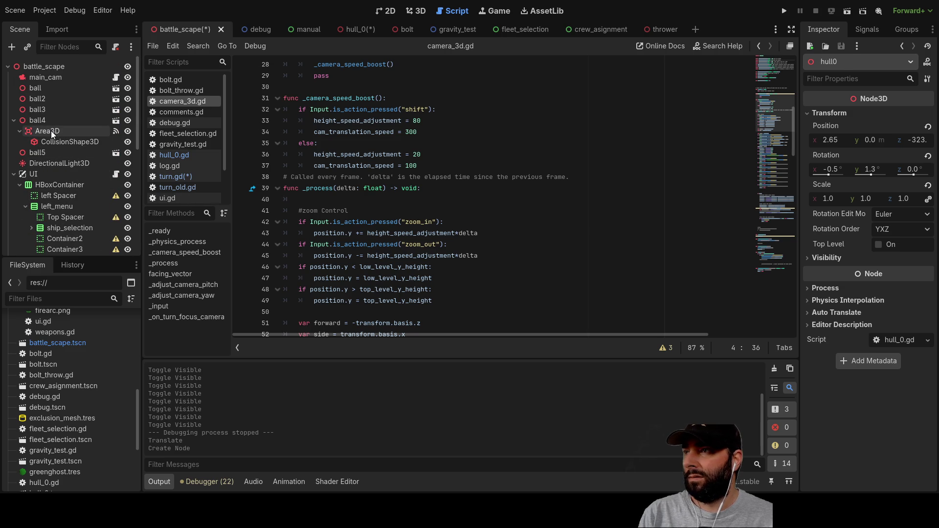
- Disconnect both mouse signal connections on ball4's Area3D in the Node > Signals panel
left_click(50, 130)
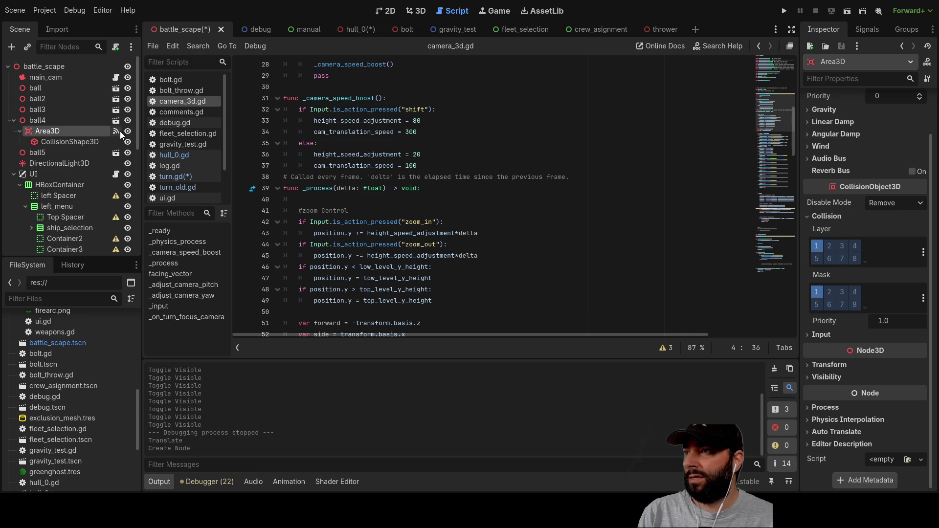
left_click(863, 29)
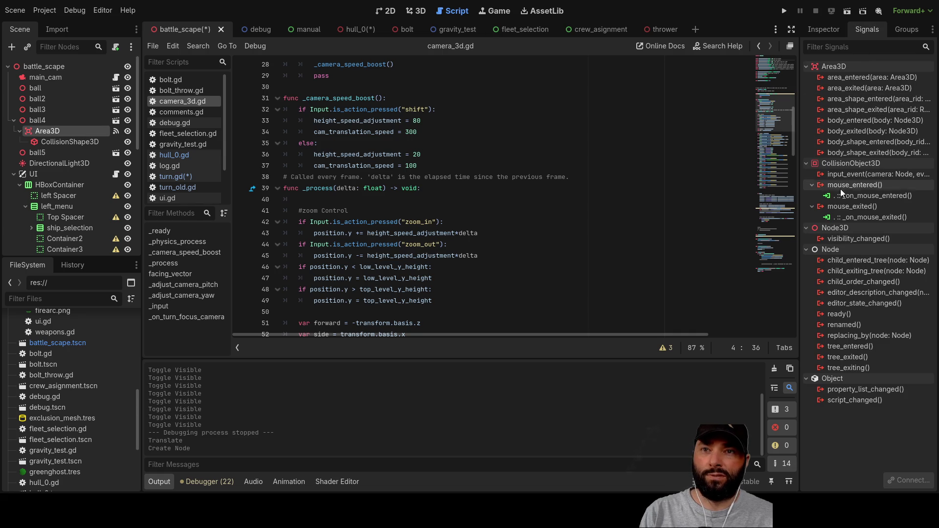
left_click(855, 197)
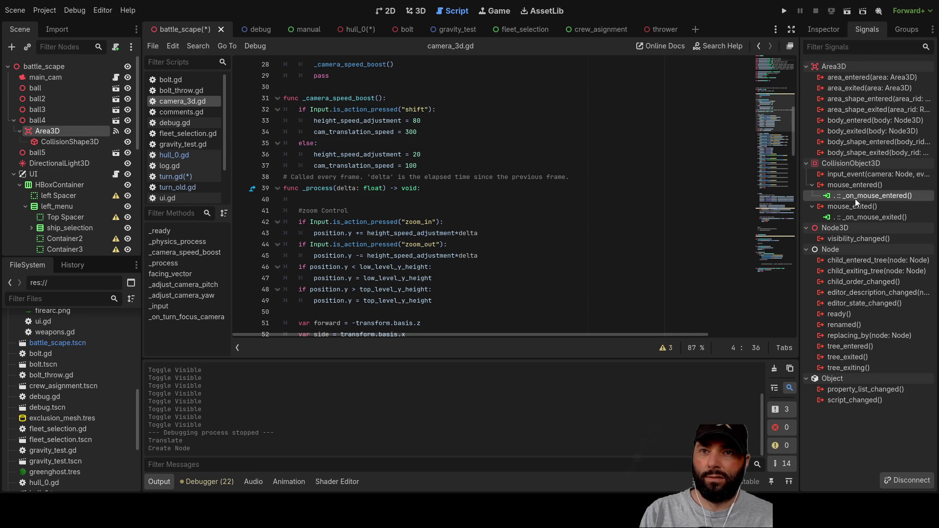
left_click(910, 480)
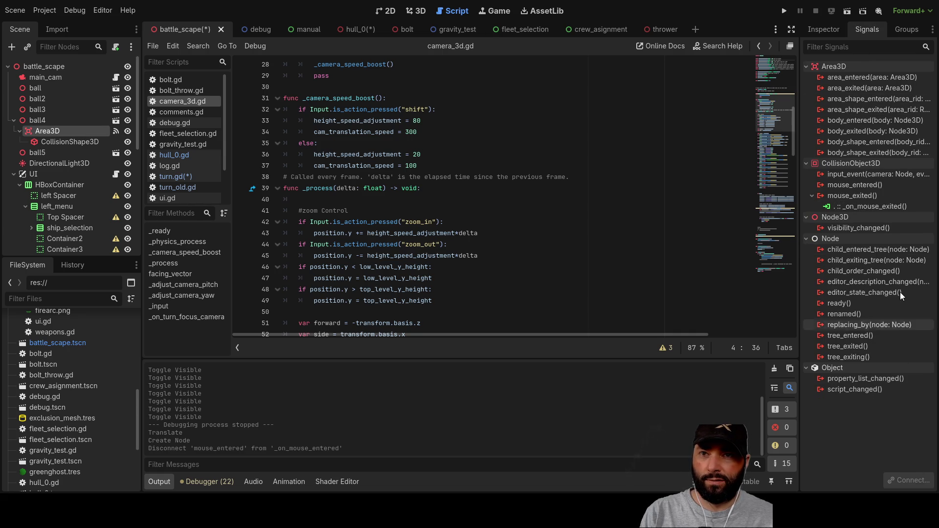
left_click(853, 205)
left_click(907, 480)
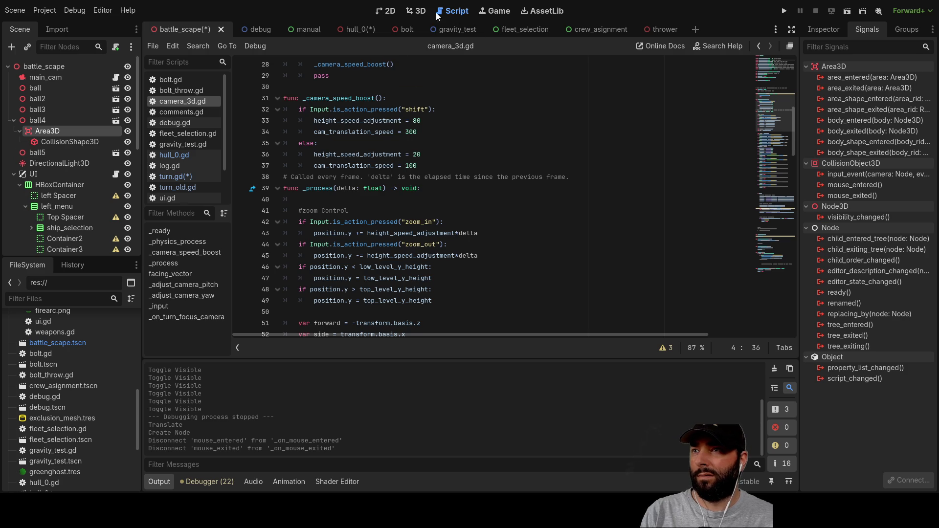
left_click(413, 11)
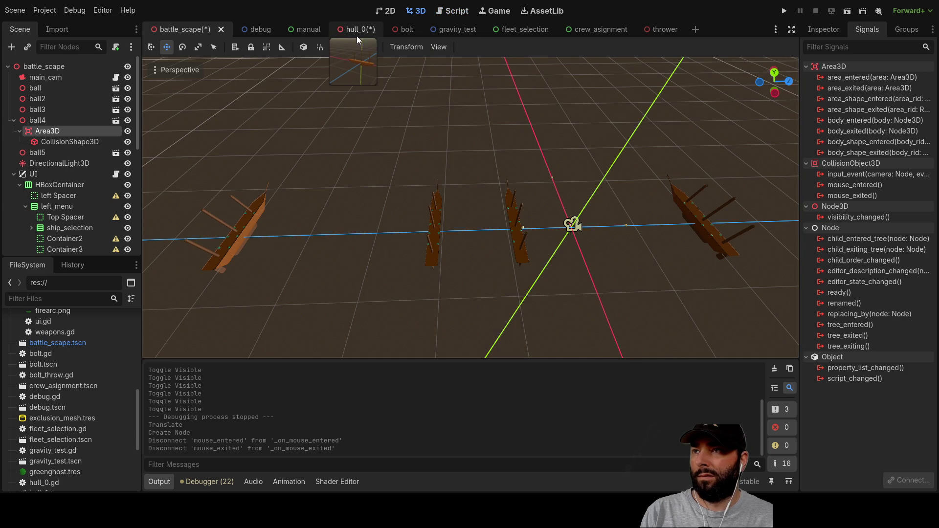
- In hull_0, add a CollisionShape3D under the boat's Area3D, removing an extra Area3D
left_click(354, 34)
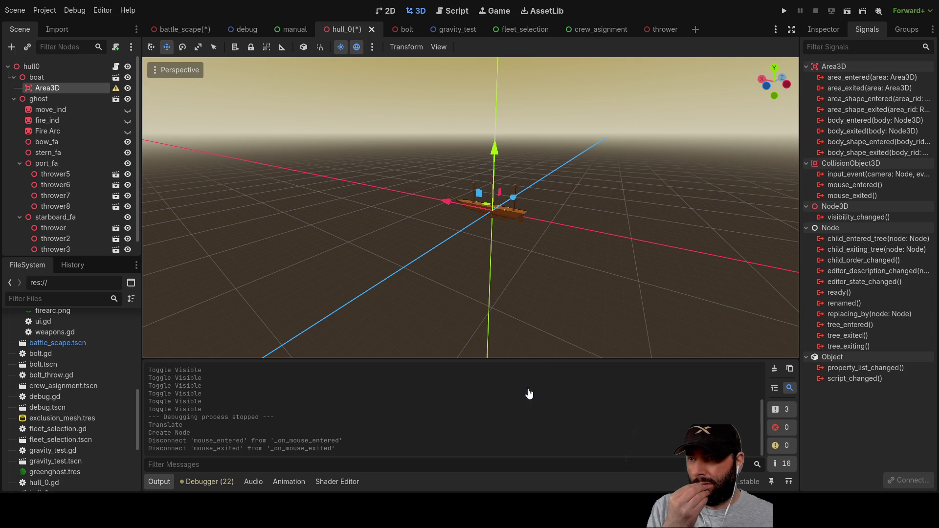
key("ctrl+a")
key("Return")
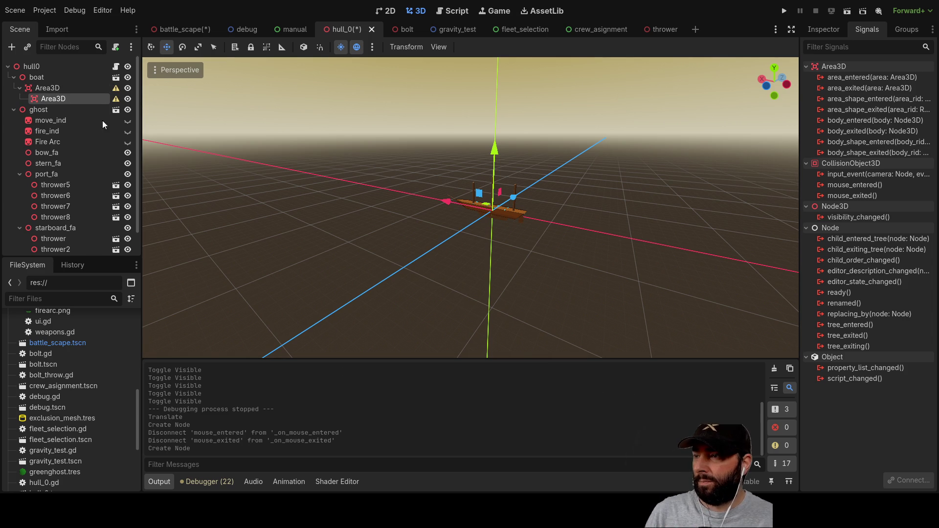
key("Delete")
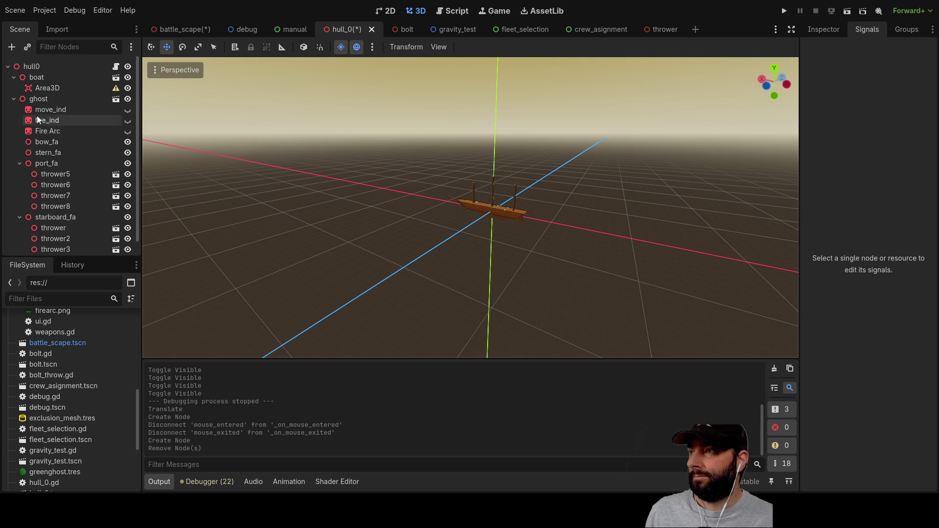
left_click(44, 88)
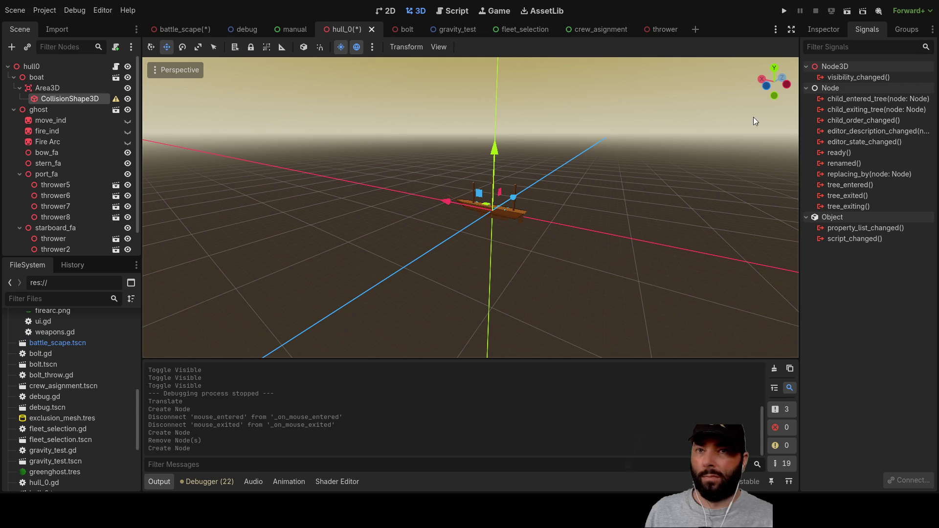
- Give the CollisionShape3D a new CapsuleShape3D
left_click(824, 31)
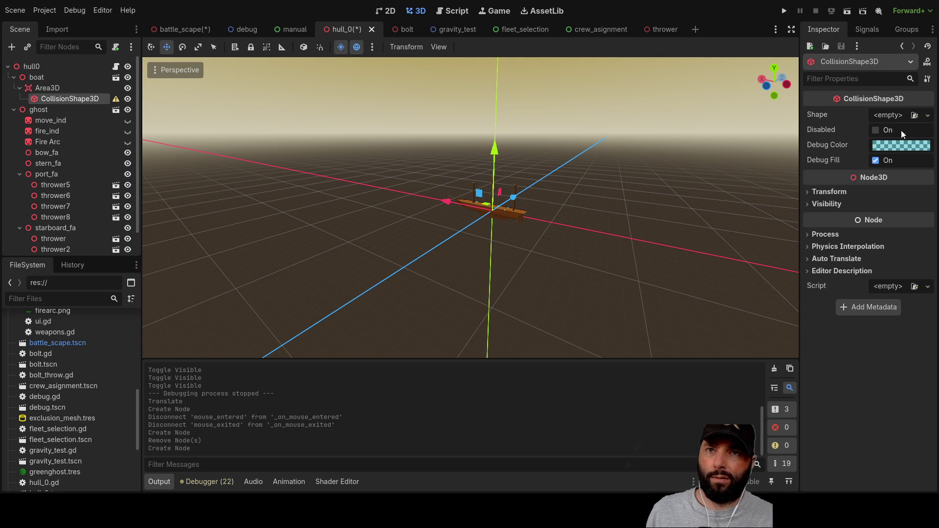
left_click(928, 116)
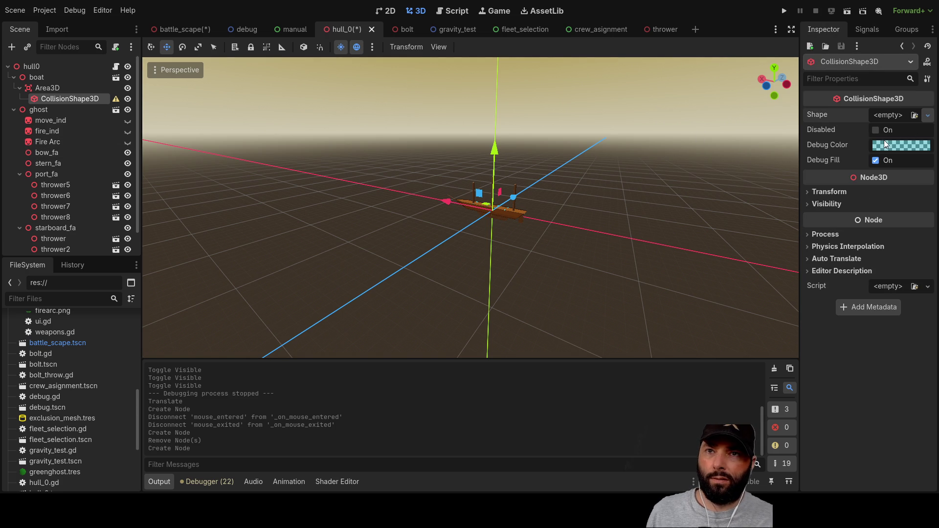
left_click(866, 179)
scroll(605, 158, "up", 5)
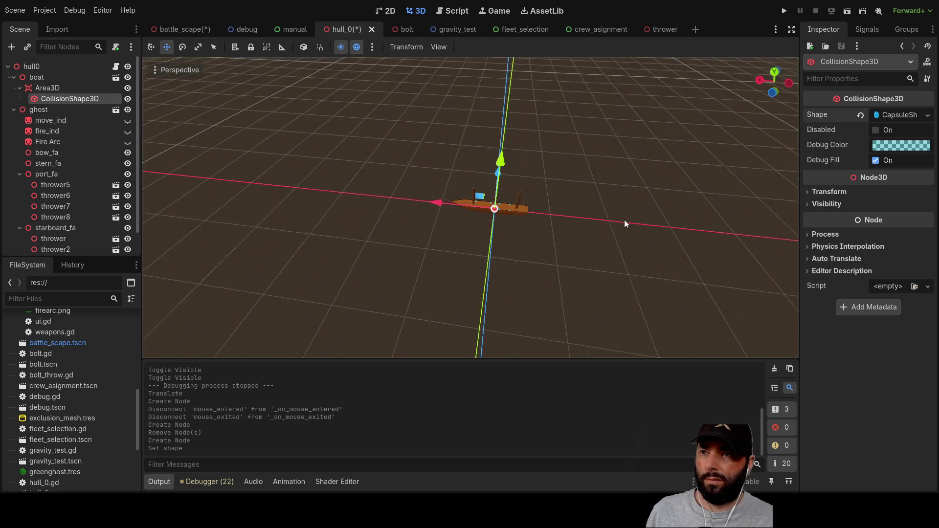
scroll(603, 231, "up", 4)
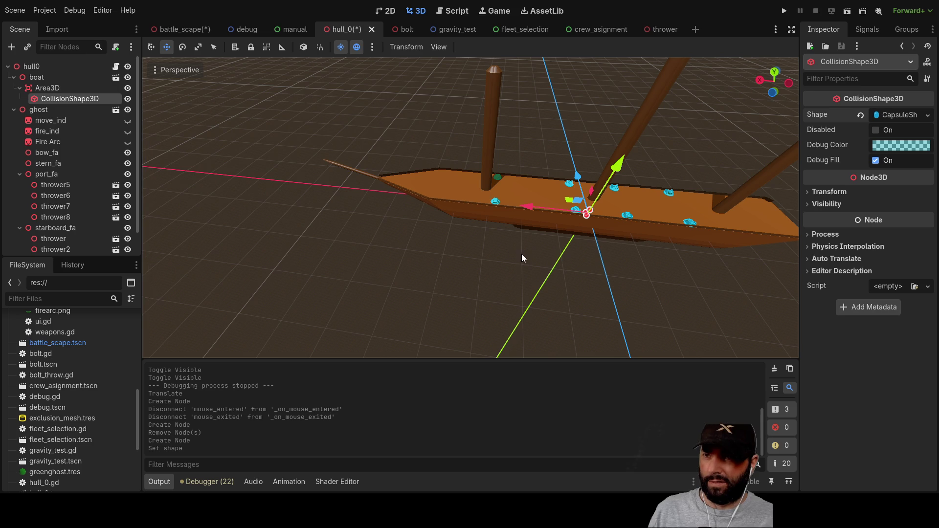
mouse_move(481, 250)
left_mouse_down()
mouse_move(504, 238)
mouse_move(421, 262)
left_mouse_up()
- Experiment with the capsule's rotation, setting Y back to 0 and X to 90°
left_click(829, 192)
left_click_drag(872, 248, 920, 277)
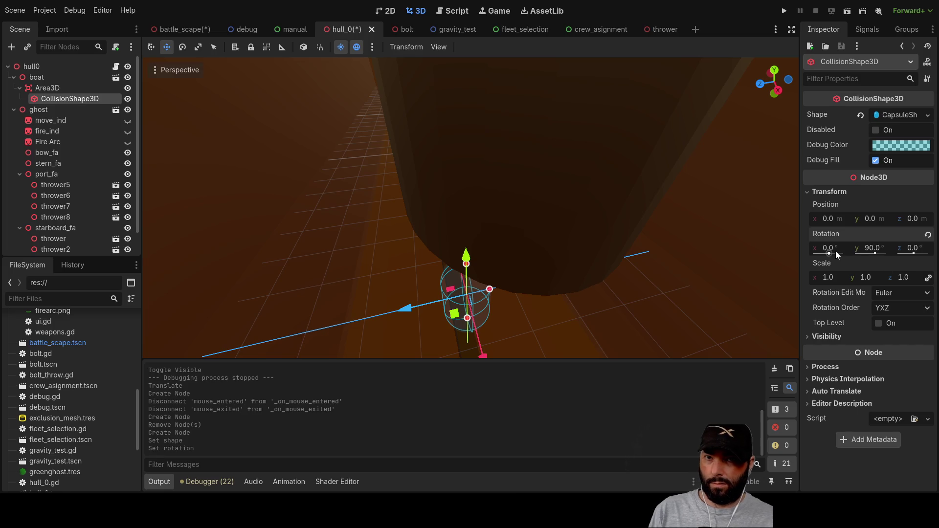
left_click(865, 250)
type("0")
key("Return")
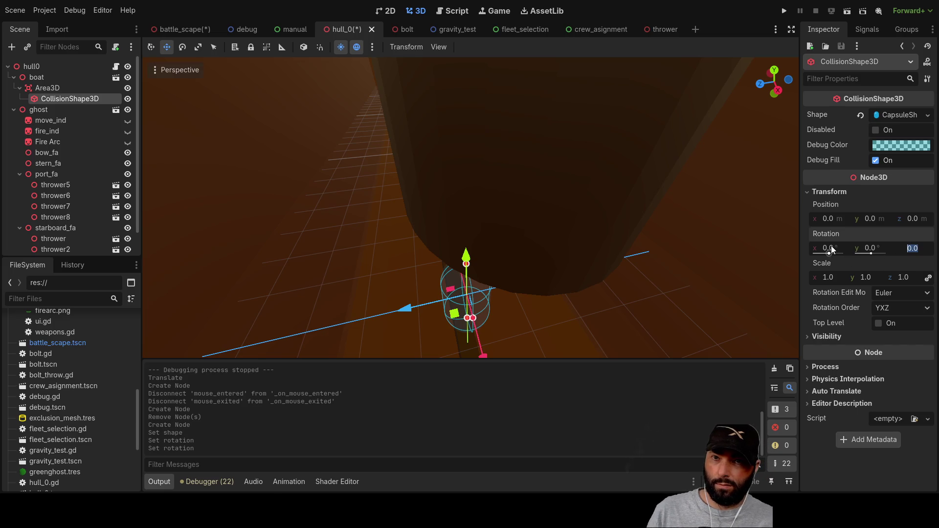
type("90")
key("Return")
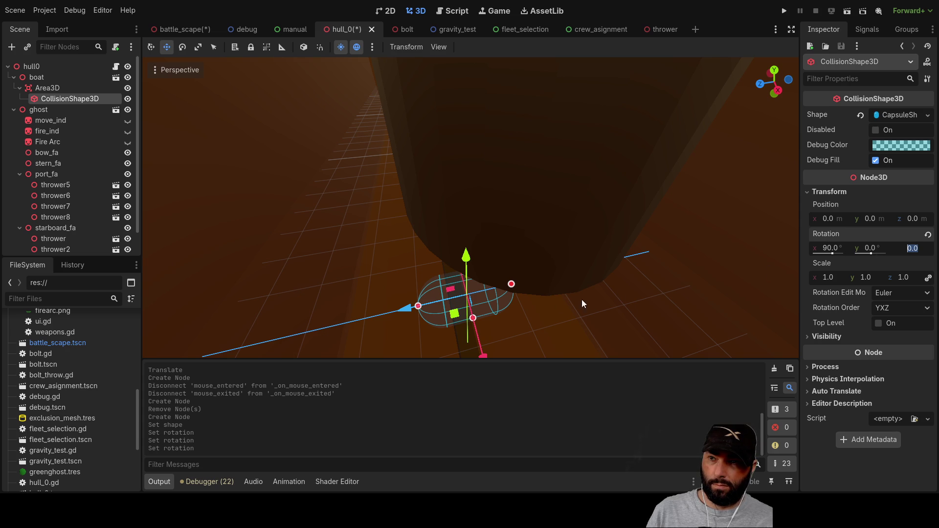
- Set the capsule position to 0, 0, 0 and rotation to Z 90°, X 0°
left_click_drag(470, 307, 541, 311)
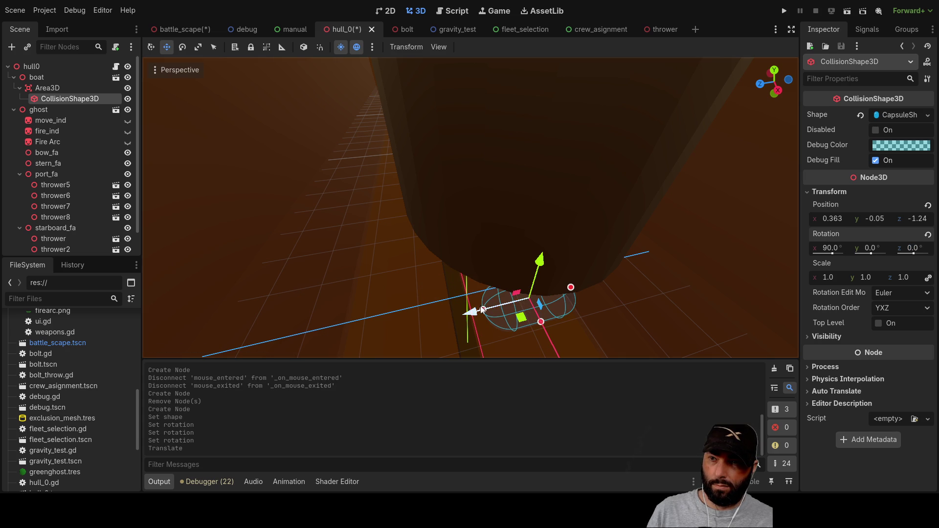
left_click(879, 219)
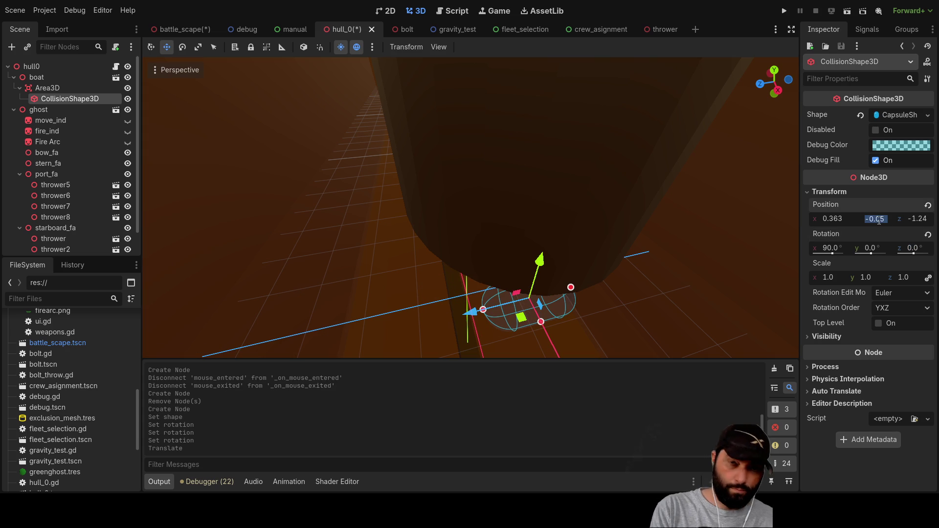
type("0")
left_click(839, 220)
left_click(906, 221)
type("0")
left_click(913, 247)
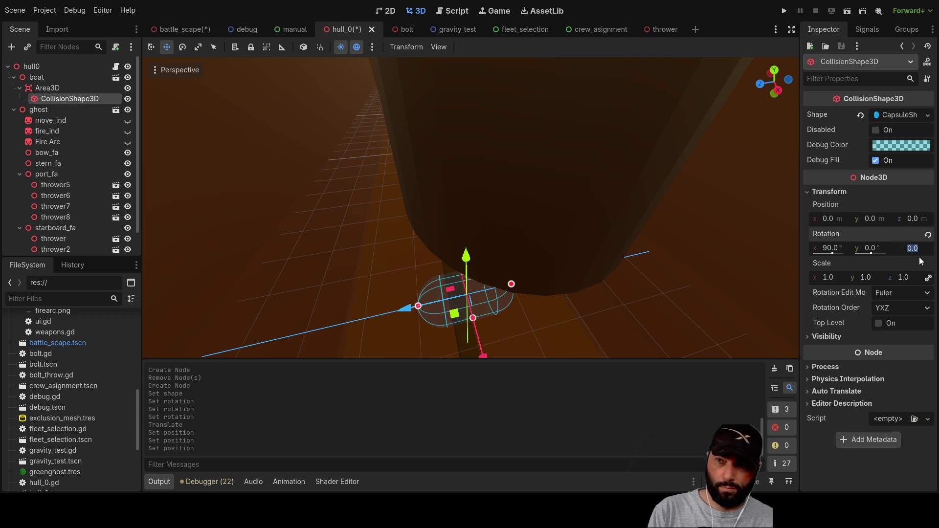
type("90")
key("Return")
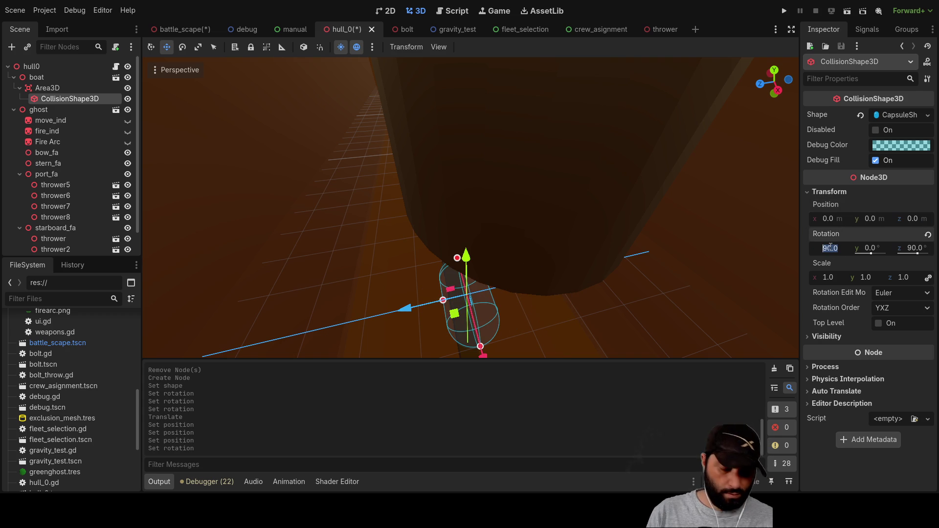
type("0")
key("Return")
- Fine-tune the capsule rotation and scale it to 20 on every axis
left_click_drag(489, 247, 404, 245)
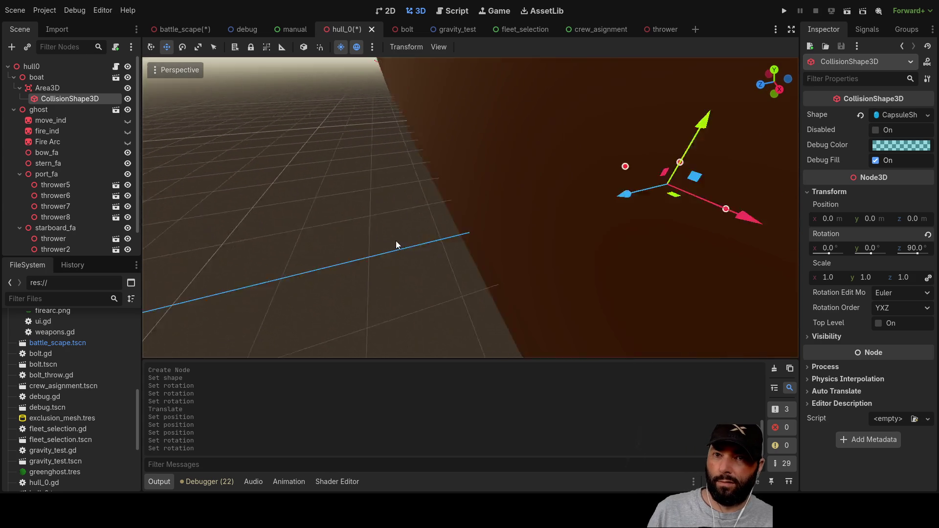
key("f")
left_click(830, 251)
left_click_drag(876, 254, 903, 254)
left_click(873, 249)
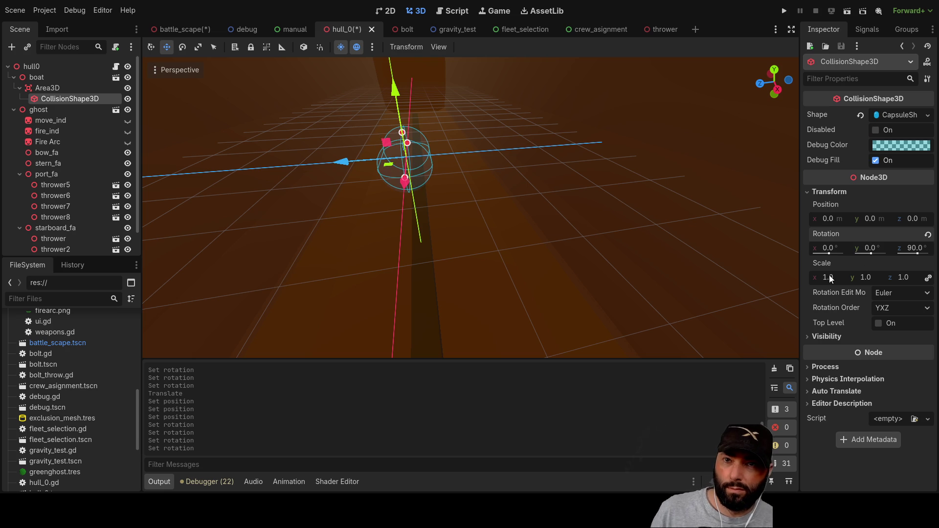
left_click(829, 277)
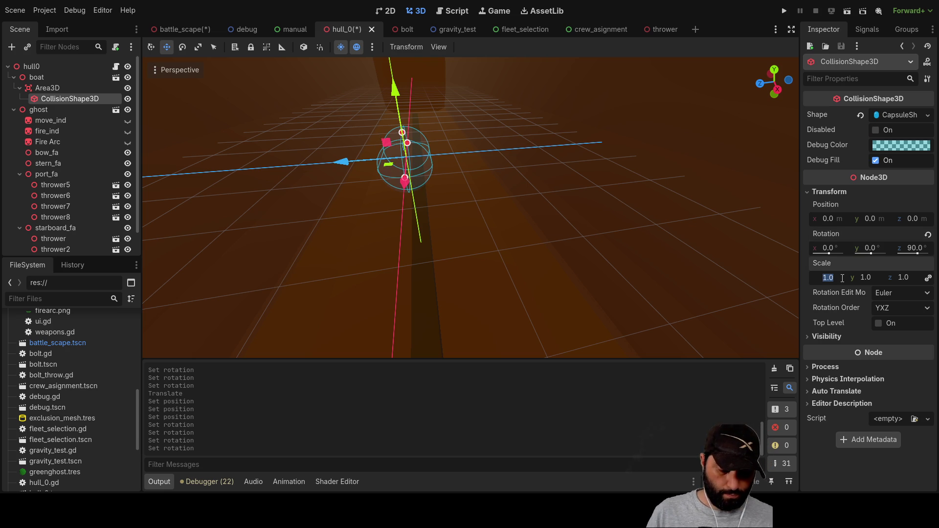
type("20")
key("Return")
- Drag both ends of the capsule collision shape outward along the hull
scroll(439, 222, "down", 5)
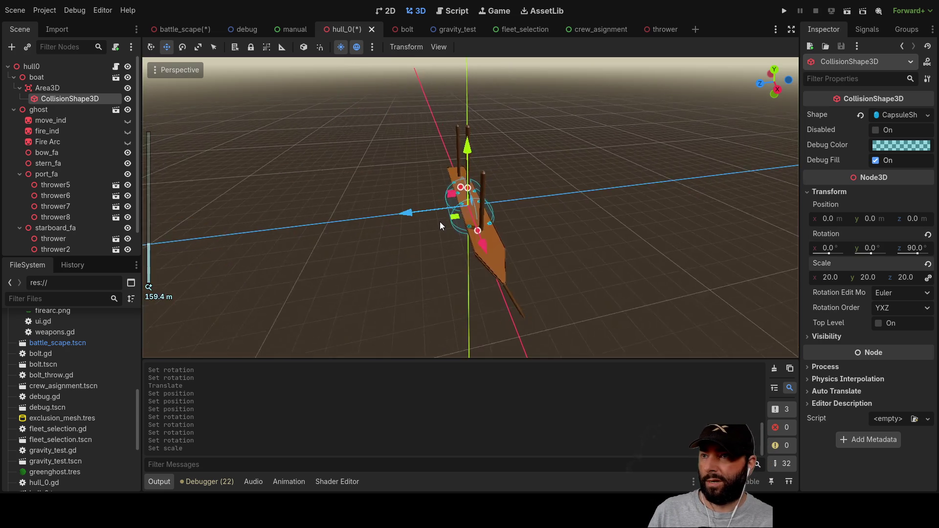
scroll(438, 220, "up", 5)
mouse_move(371, 239)
left_mouse_down()
mouse_move(446, 264)
mouse_move(498, 236)
left_mouse_up()
left_click_drag(537, 161, 469, 157)
mouse_move(473, 208)
left_mouse_down()
mouse_move(501, 212)
mouse_move(520, 235)
mouse_move(690, 252)
left_mouse_up()
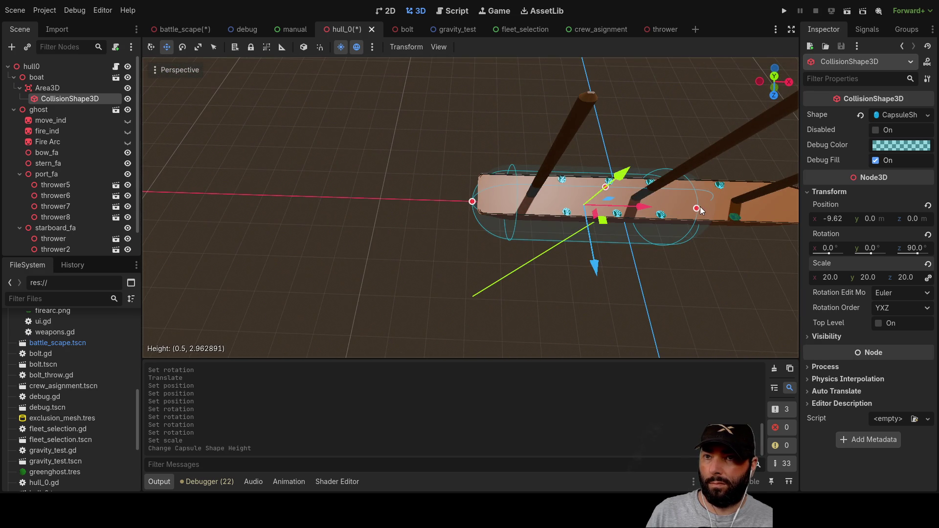
left_click_drag(697, 210, 796, 206)
- Reduce the capsule collision shape's scale to 18
scroll(656, 286, "down", 5)
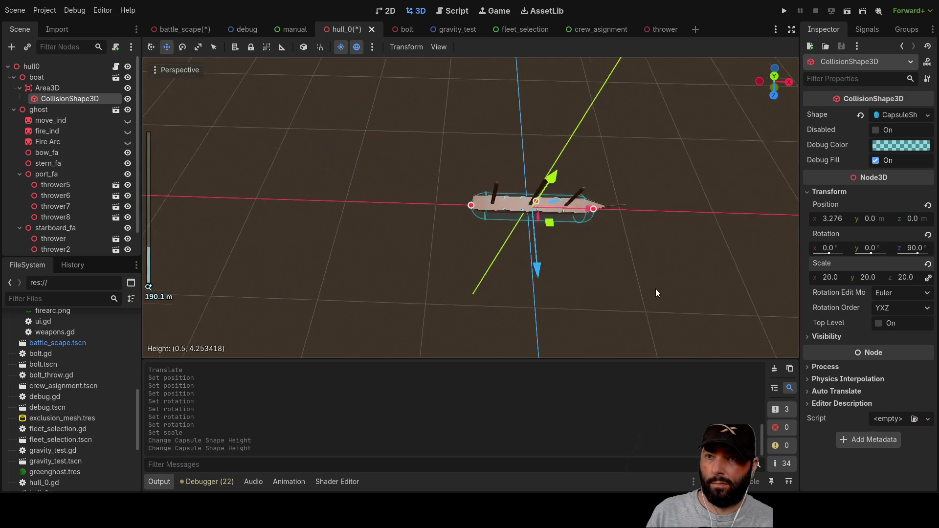
mouse_move(597, 207)
left_mouse_down()
mouse_move(566, 242)
mouse_move(701, 252)
mouse_move(769, 278)
left_mouse_up()
scroll(635, 250, "up", 4)
mouse_move(602, 250)
left_mouse_down()
mouse_move(571, 211)
mouse_move(526, 252)
mouse_move(439, 240)
mouse_move(528, 238)
mouse_move(568, 260)
left_mouse_up()
scroll(502, 247, "up", 3)
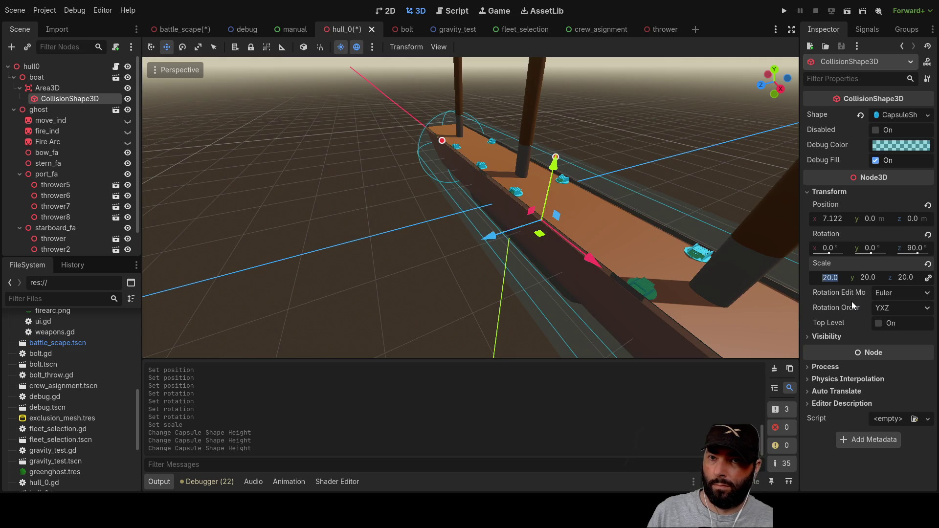
type("18")
key("Return")
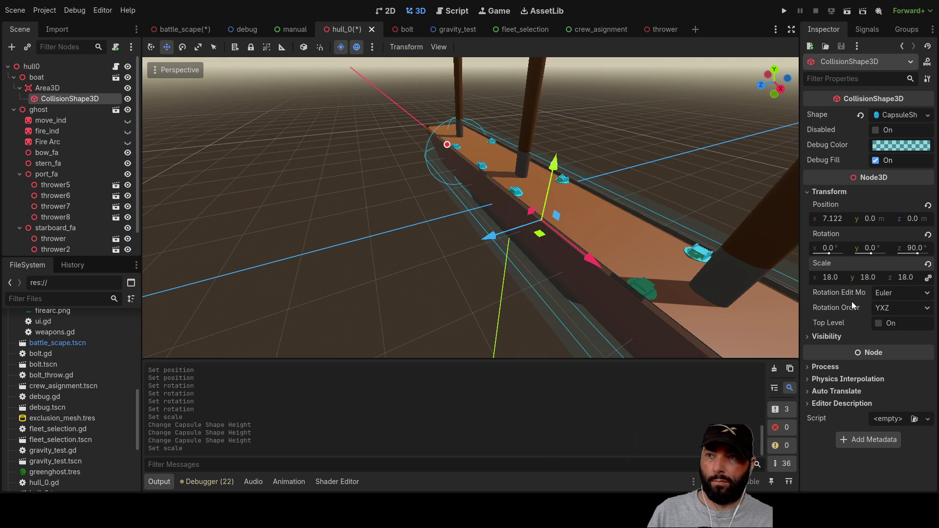
- Lengthen the capsule further toward the bow to wrap the hull
mouse_move(461, 206)
left_mouse_down()
mouse_move(421, 250)
mouse_move(486, 227)
mouse_move(485, 276)
mouse_move(543, 248)
mouse_move(520, 264)
mouse_move(503, 302)
mouse_move(493, 209)
mouse_move(477, 182)
mouse_move(465, 183)
mouse_move(645, 268)
mouse_move(515, 204)
mouse_move(624, 198)
mouse_move(544, 214)
mouse_move(535, 204)
mouse_move(541, 214)
left_mouse_up()
scroll(541, 213, "down", 5)
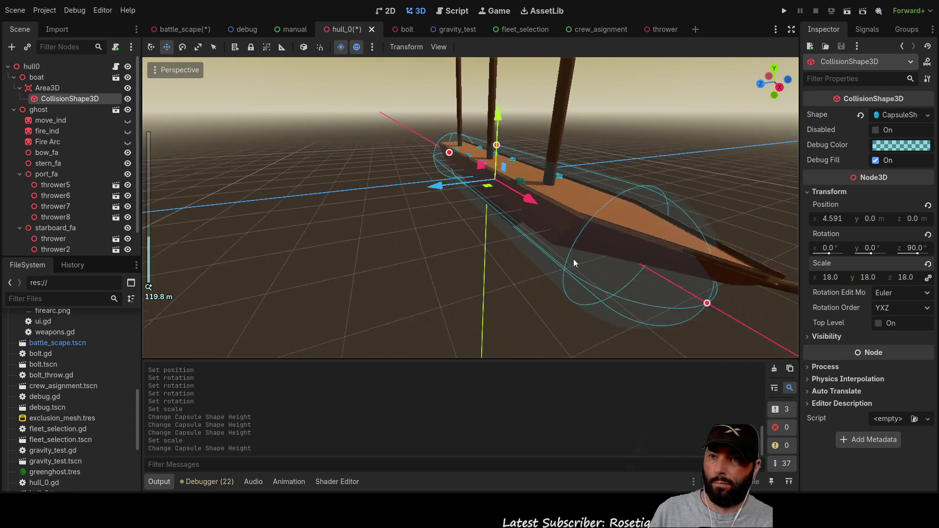
left_click_drag(570, 249, 589, 262)
mouse_move(503, 260)
left_mouse_down()
mouse_move(531, 325)
mouse_move(539, 287)
mouse_move(437, 274)
mouse_move(420, 241)
left_mouse_up()
left_click(829, 277)
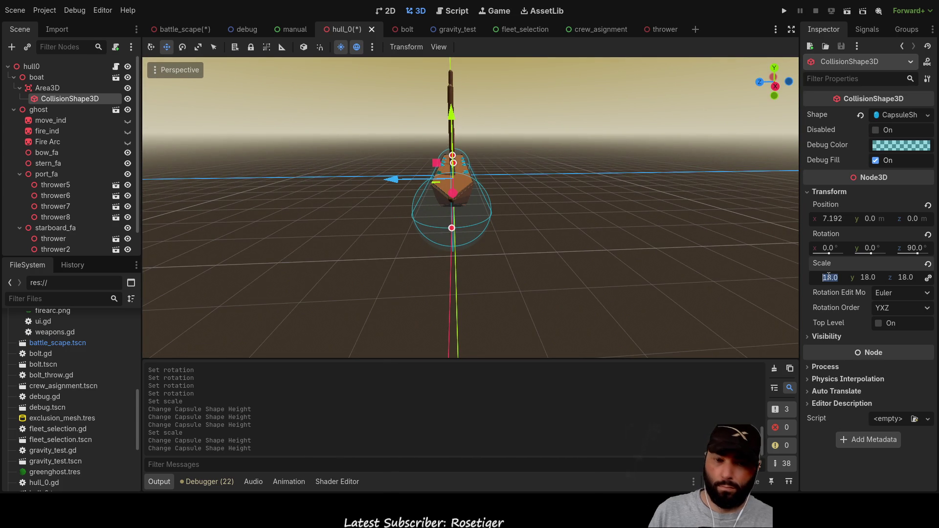
type("1")
- Step the collision shape's Scale X down from 17 to 15, then 12
key("Return")
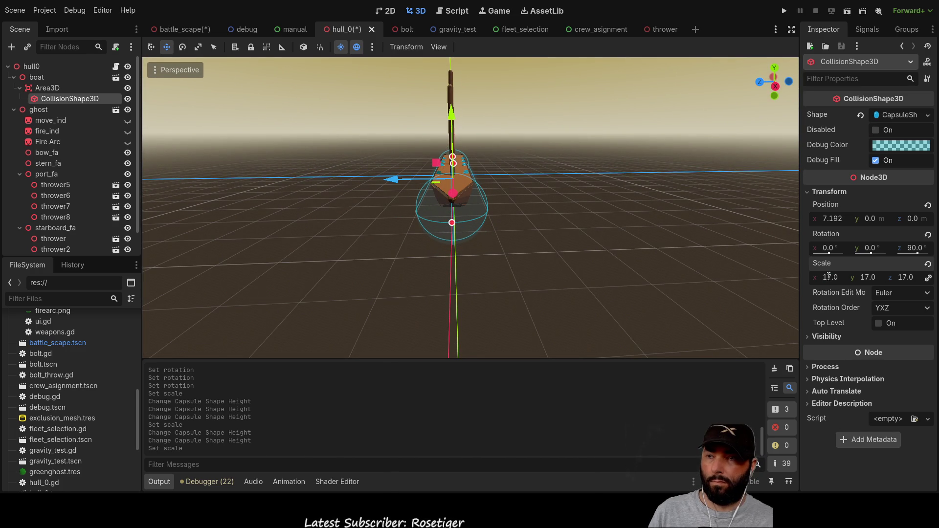
scroll(622, 261, "up", 5)
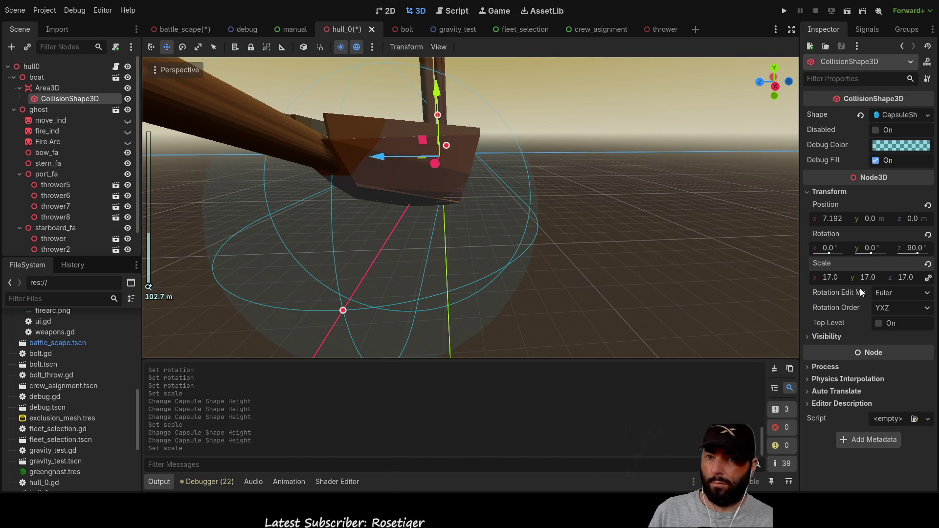
type("15")
key("Return")
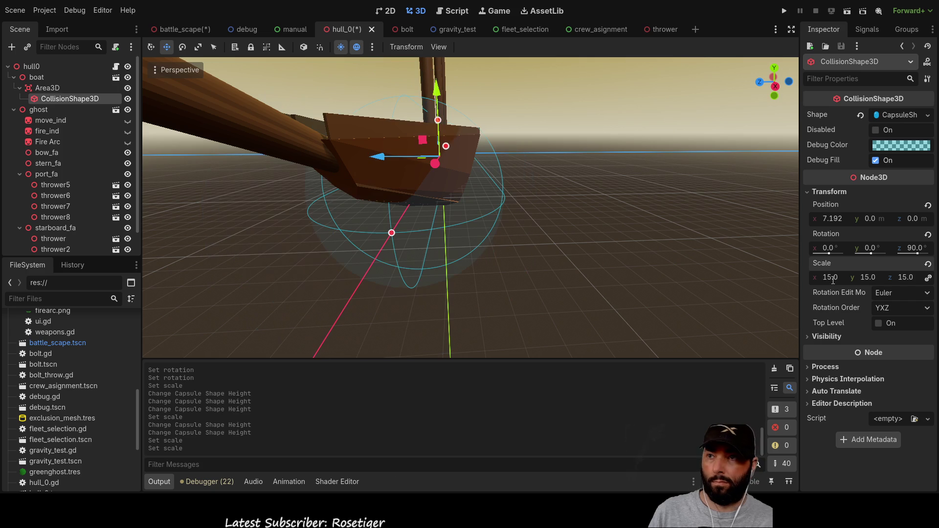
mouse_move(494, 237)
left_mouse_down()
mouse_move(512, 241)
mouse_move(512, 262)
mouse_move(521, 252)
left_mouse_up()
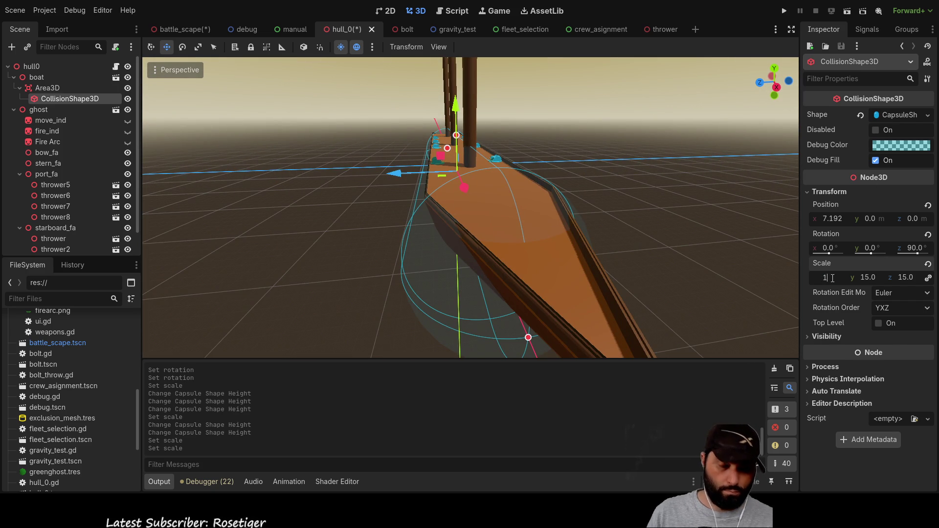
type("2")
key("Return")
- Stretch the capsule's end to the hull tip and raise it into position
mouse_move(544, 215)
left_mouse_down()
mouse_move(404, 260)
mouse_move(522, 258)
mouse_move(538, 343)
left_mouse_up()
mouse_move(511, 218)
left_mouse_down()
mouse_move(465, 215)
mouse_move(608, 182)
mouse_move(630, 240)
mouse_move(656, 253)
mouse_move(513, 193)
mouse_move(553, 99)
mouse_move(538, 104)
mouse_move(540, 96)
mouse_move(407, 187)
mouse_move(493, 266)
mouse_move(505, 238)
mouse_move(499, 244)
left_mouse_up()
scroll(630, 240, "down", 2)
scroll(558, 292, "up", 5)
scroll(681, 295, "down", 3)
mouse_move(681, 296)
left_mouse_down()
mouse_move(608, 222)
mouse_move(641, 225)
mouse_move(513, 174)
mouse_move(508, 184)
mouse_move(599, 221)
mouse_move(636, 211)
mouse_move(441, 193)
mouse_move(362, 234)
left_mouse_up()
scroll(512, 174, "down", 2)
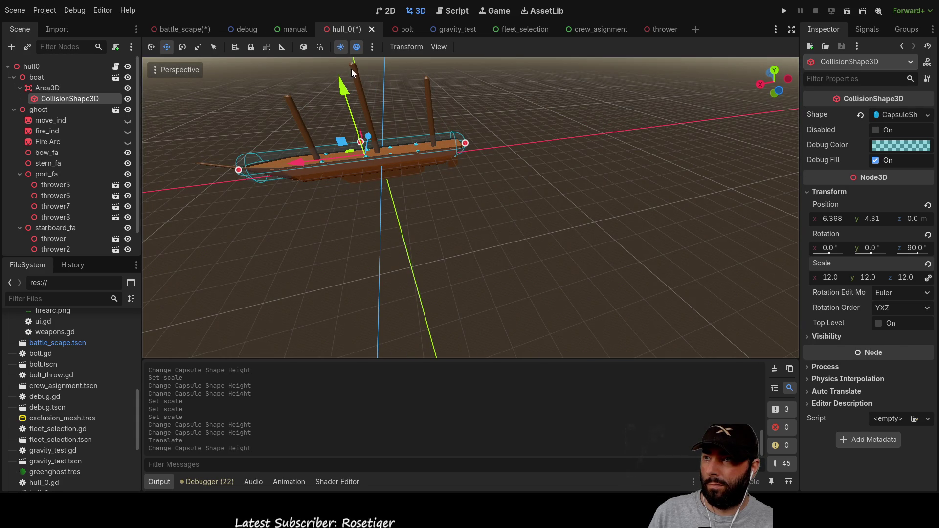
mouse_move(304, 156)
left_mouse_down()
mouse_move(407, 145)
mouse_move(331, 160)
mouse_move(458, 131)
left_mouse_up()
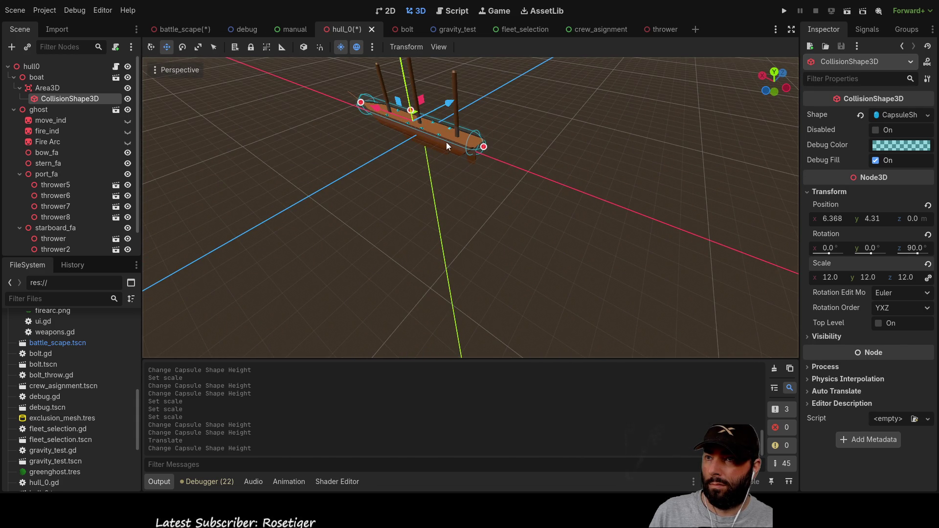
mouse_move(485, 145)
left_mouse_down()
mouse_move(494, 154)
mouse_move(567, 105)
mouse_move(540, 147)
left_mouse_up()
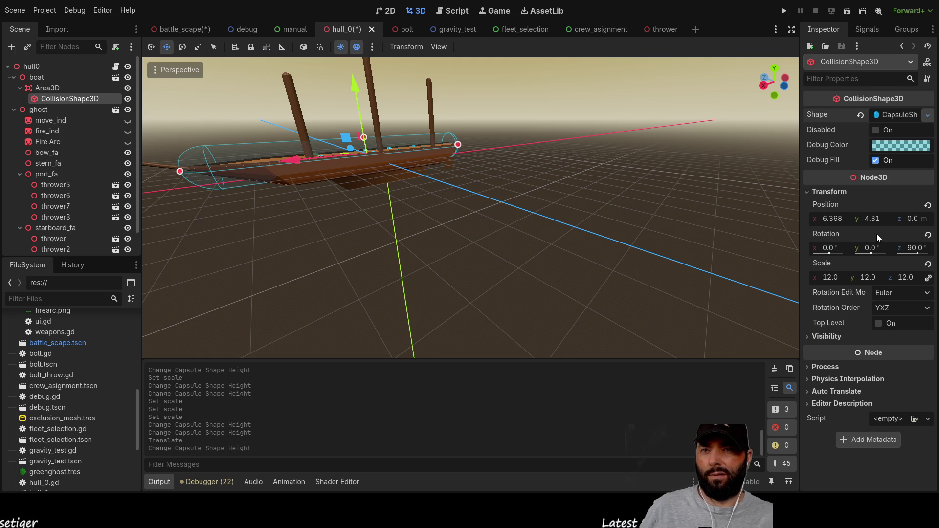
left_click(928, 115)
- Replace the capsule with a new CylinderShape3D and size its length and radius to the boat
left_click(867, 190)
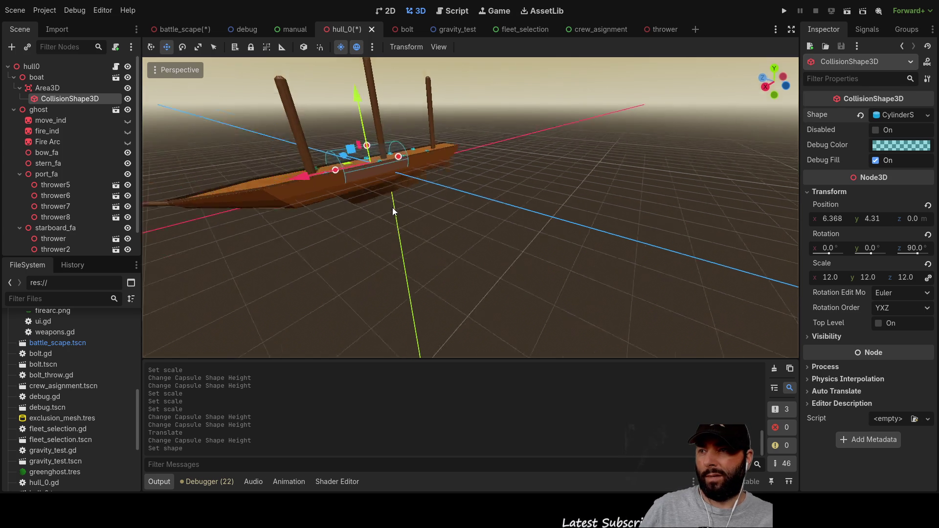
left_click_drag(357, 205, 194, 300)
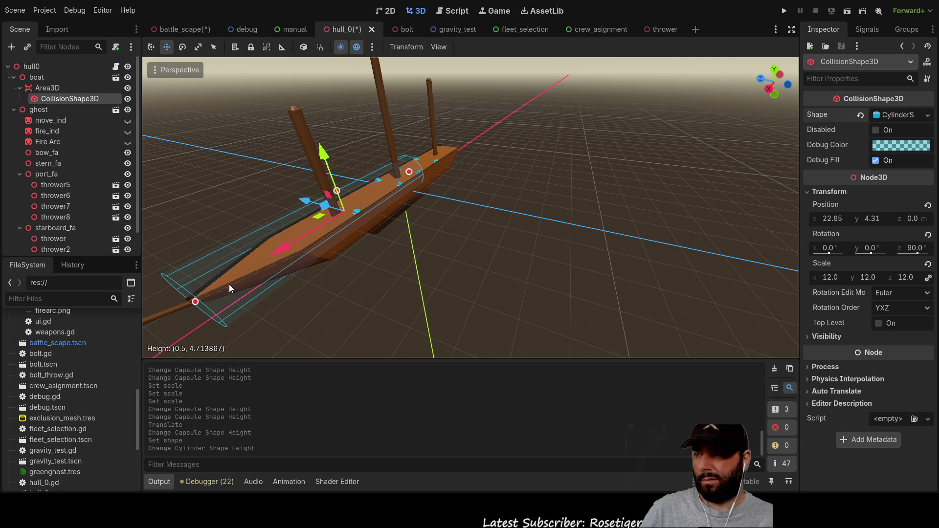
left_click_drag(389, 161, 457, 148)
left_click_drag(414, 192, 495, 144)
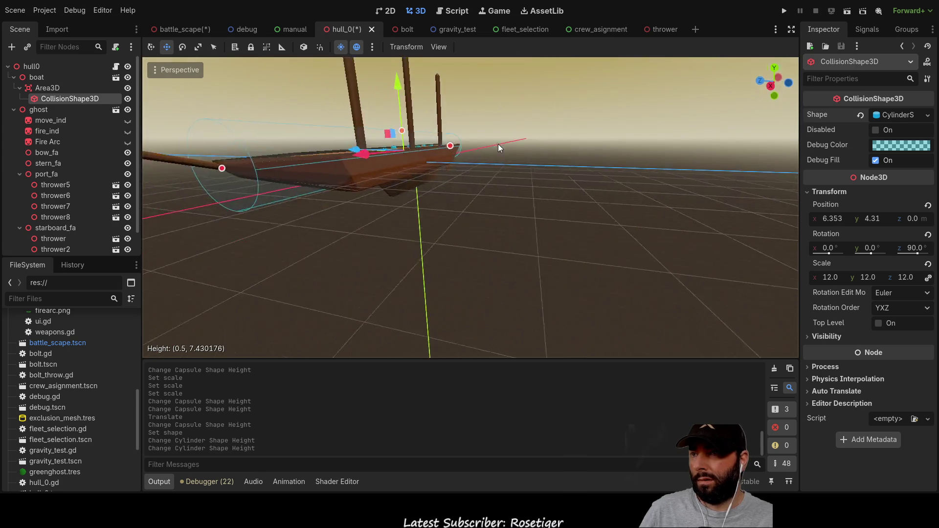
scroll(439, 146, "up", 3)
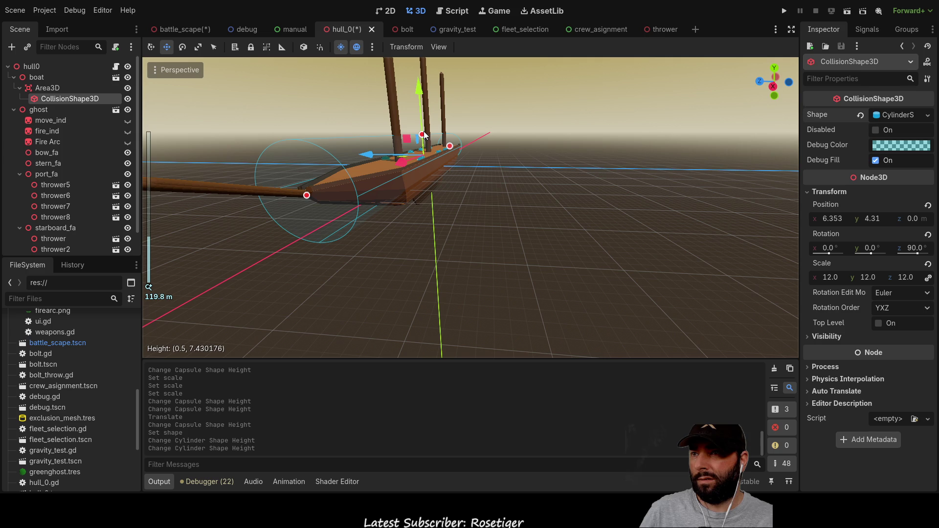
mouse_move(450, 146)
left_mouse_down()
mouse_move(529, 183)
mouse_move(536, 171)
mouse_move(587, 184)
mouse_move(599, 218)
mouse_move(743, 186)
mouse_move(624, 160)
mouse_move(541, 165)
mouse_move(535, 176)
left_mouse_up()
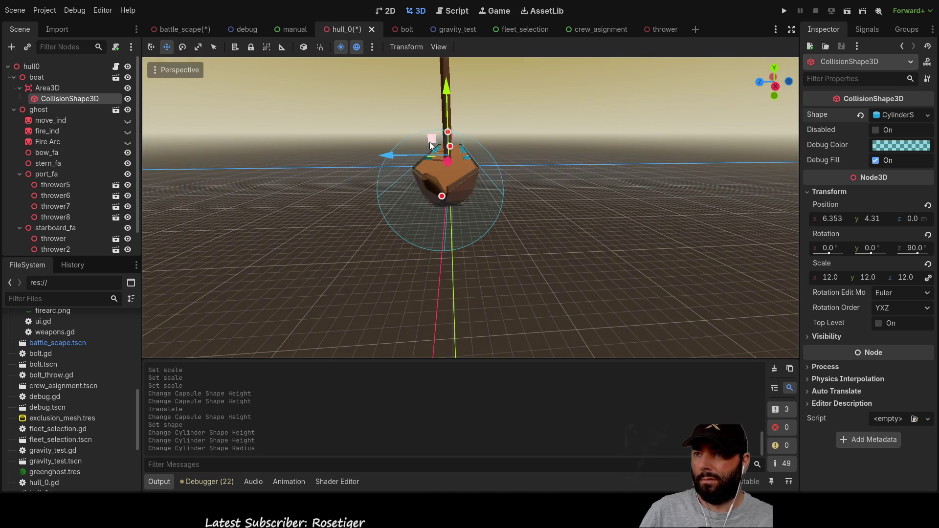
mouse_move(449, 133)
left_mouse_down()
mouse_move(382, 175)
mouse_move(387, 160)
mouse_move(390, 177)
mouse_move(416, 183)
left_mouse_up()
- Zero Position X and Y, then stretch and shift the cylinder along the hull toward the deck
left_click(874, 218)
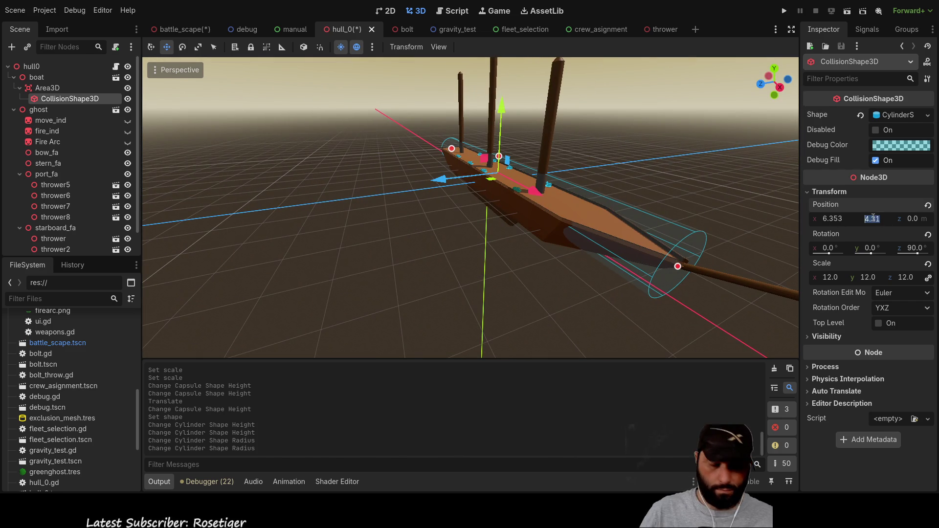
type("0")
key("Return")
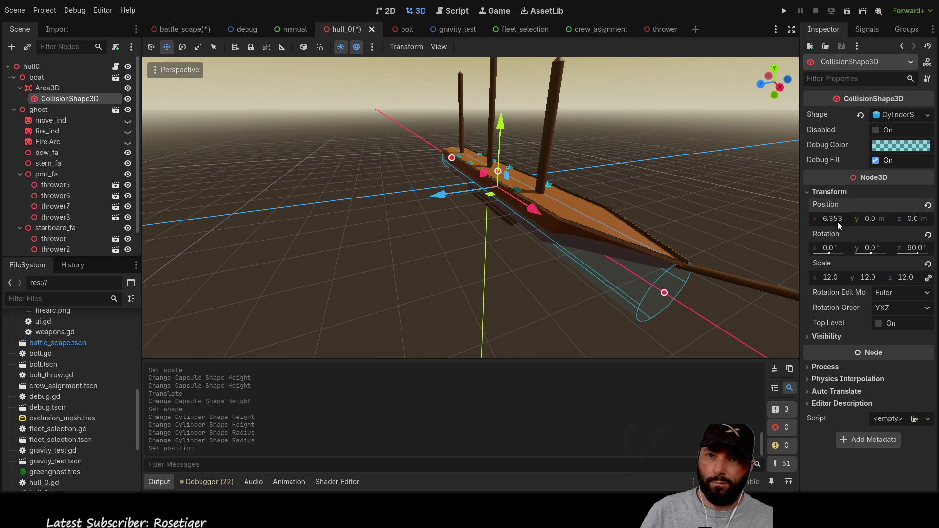
type("0")
key("Return")
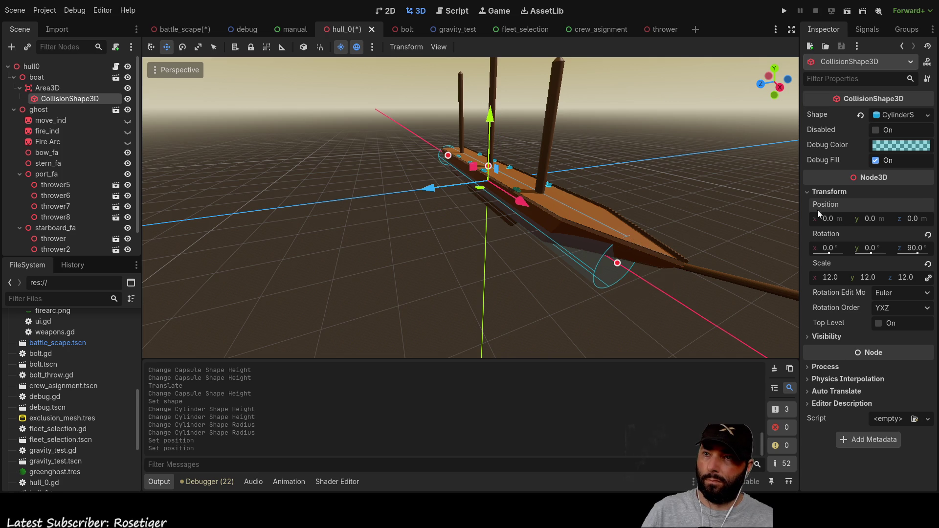
mouse_move(348, 303)
left_mouse_down()
mouse_move(485, 266)
mouse_move(488, 298)
left_mouse_up()
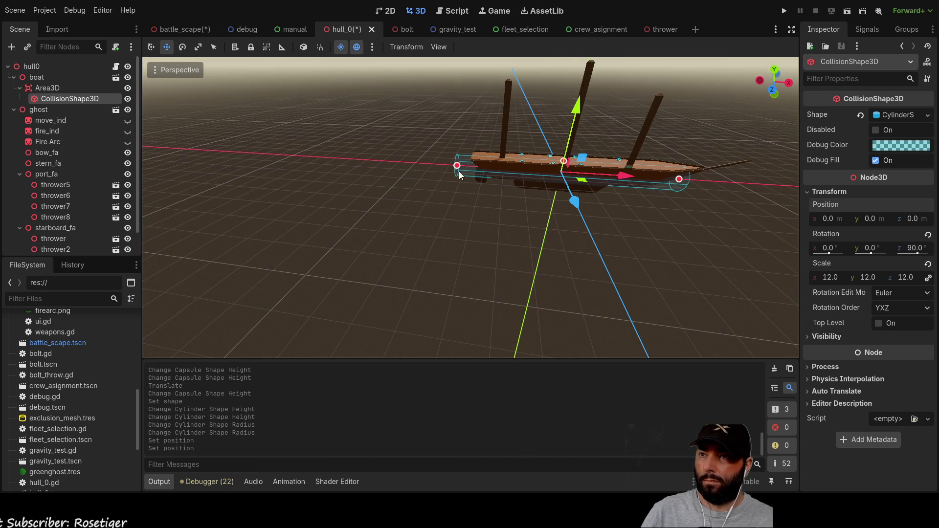
mouse_move(457, 168)
left_mouse_down()
mouse_move(653, 198)
mouse_move(729, 198)
left_mouse_up()
mouse_move(654, 235)
left_mouse_down()
mouse_move(576, 221)
mouse_move(464, 104)
mouse_move(466, 77)
left_mouse_up()
mouse_move(466, 79)
left_mouse_down()
mouse_move(386, 233)
mouse_move(476, 269)
mouse_move(553, 221)
mouse_move(674, 229)
mouse_move(662, 269)
mouse_move(530, 226)
mouse_move(446, 236)
mouse_move(345, 222)
mouse_move(455, 224)
mouse_move(416, 238)
mouse_move(430, 225)
left_mouse_up()
mouse_move(537, 103)
left_mouse_down()
mouse_move(536, 113)
mouse_move(537, 96)
left_mouse_up()
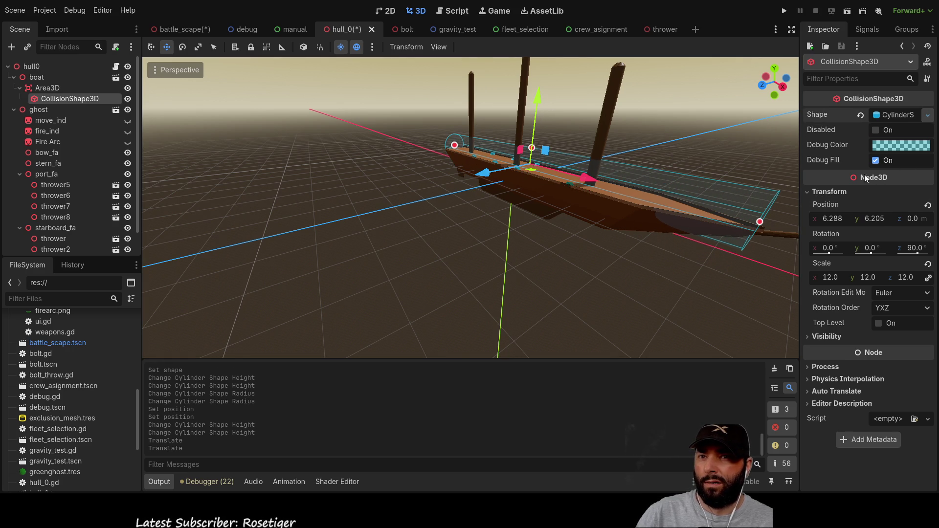
- Switch to a box shape and stretch it along the hull to the bow, lowering its top
key("f")
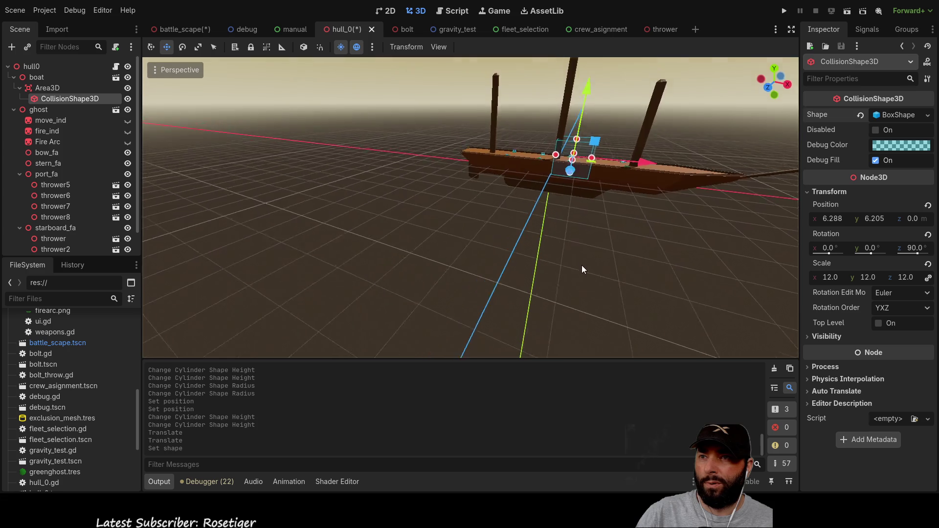
left_click_drag(592, 182, 746, 206)
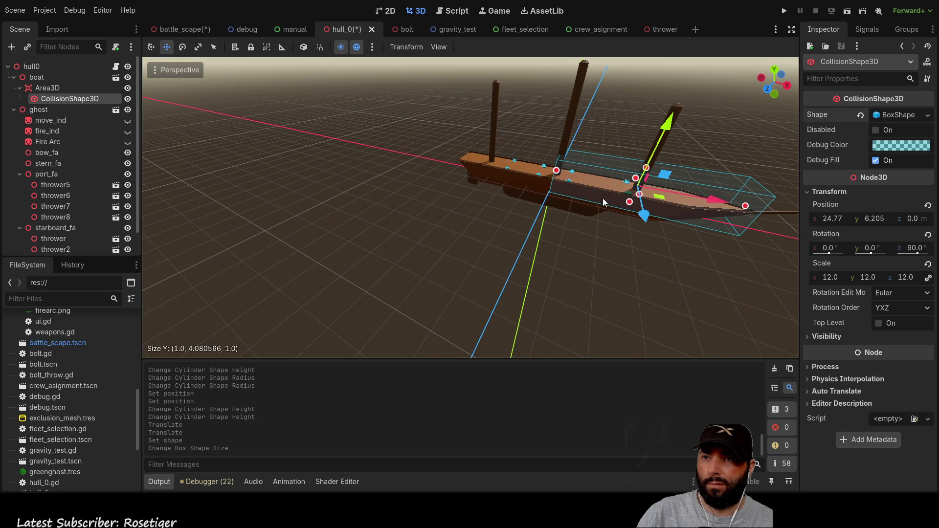
left_click_drag(557, 171, 464, 147)
mouse_move(547, 155)
left_mouse_down()
mouse_move(564, 155)
mouse_move(564, 169)
left_mouse_up()
mouse_move(573, 222)
left_mouse_down()
mouse_move(591, 221)
mouse_move(574, 175)
left_mouse_up()
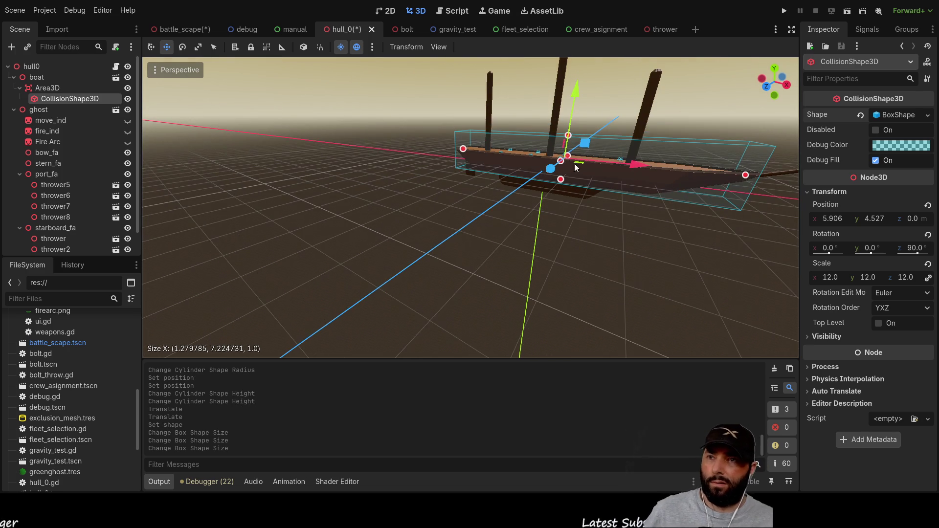
left_click_drag(567, 139, 566, 158)
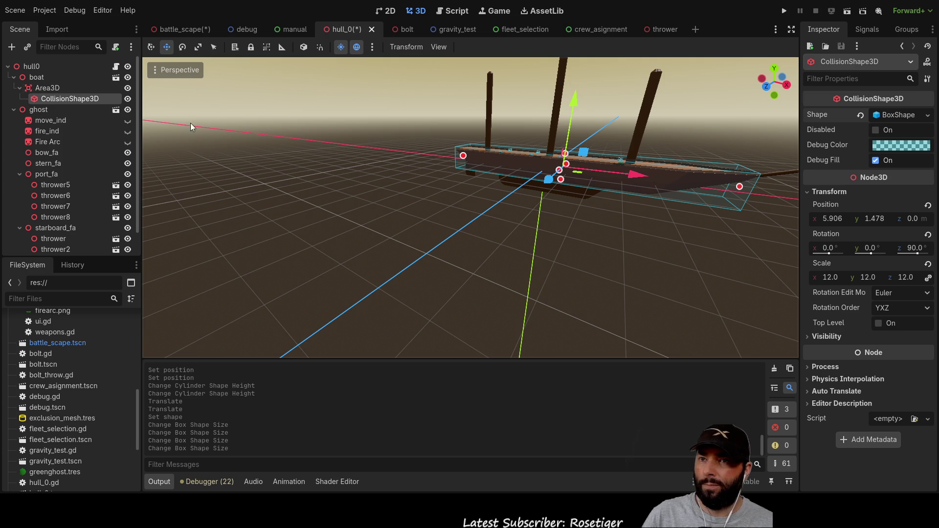
- Trim the collision box's length at one end and select the Area3D node
mouse_move(510, 196)
left_mouse_down()
mouse_move(437, 186)
mouse_move(469, 196)
left_mouse_up()
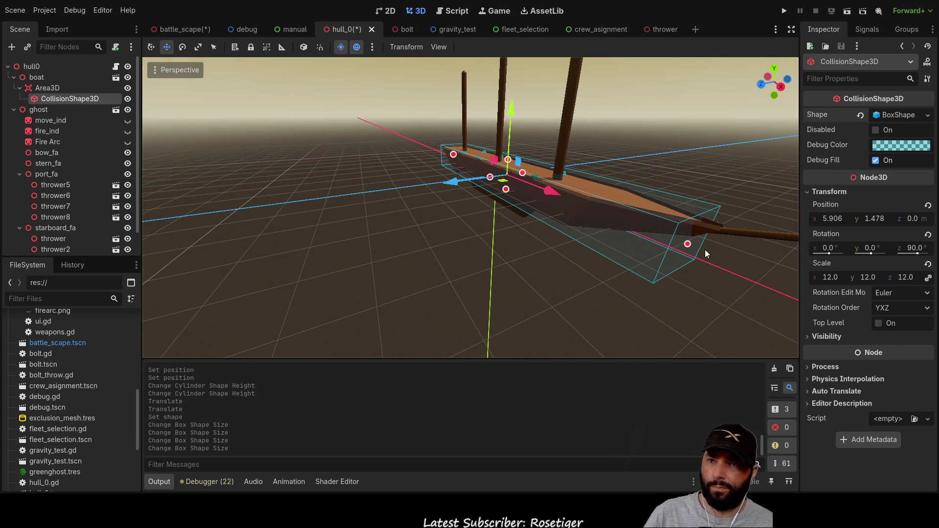
left_click_drag(689, 248, 707, 254)
mouse_move(707, 253)
left_mouse_down()
mouse_move(562, 221)
mouse_move(602, 239)
mouse_move(603, 256)
left_mouse_up()
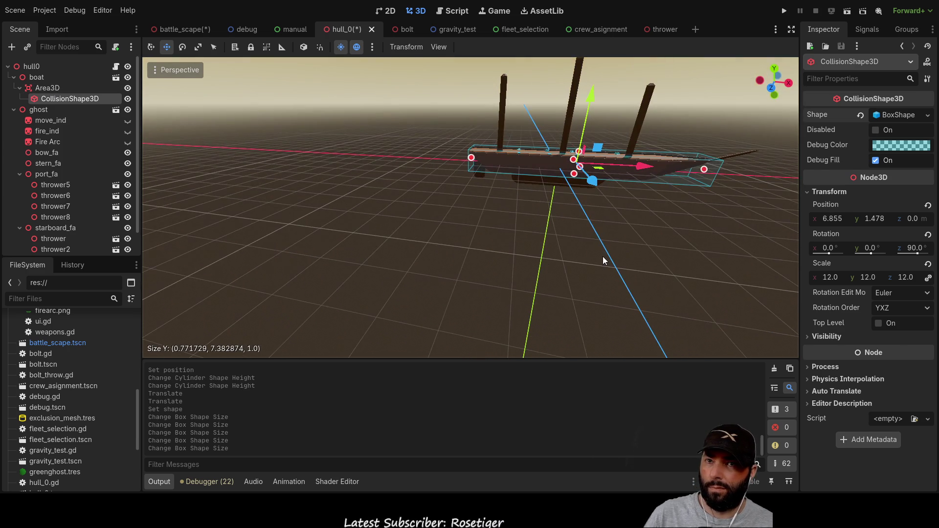
left_click(48, 89)
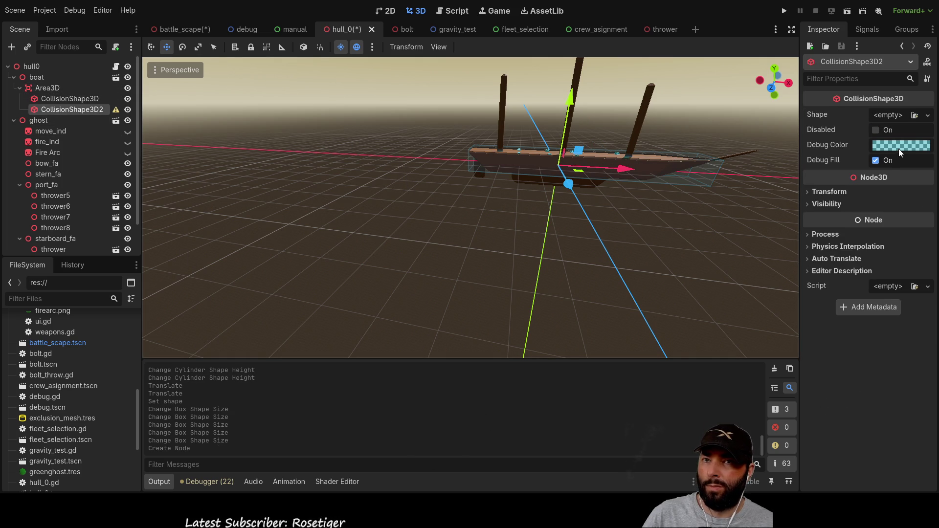
- Reselect the original CollisionShape3D and narrow the collision box's width
mouse_move(515, 150)
left_mouse_down()
mouse_move(616, 221)
mouse_move(525, 209)
mouse_move(386, 216)
mouse_move(582, 209)
mouse_move(487, 214)
left_mouse_up()
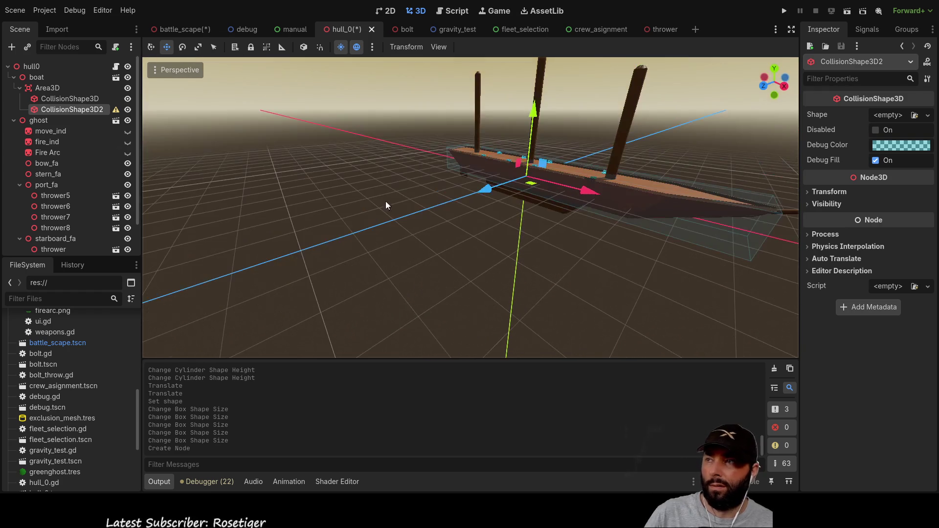
left_click(74, 98)
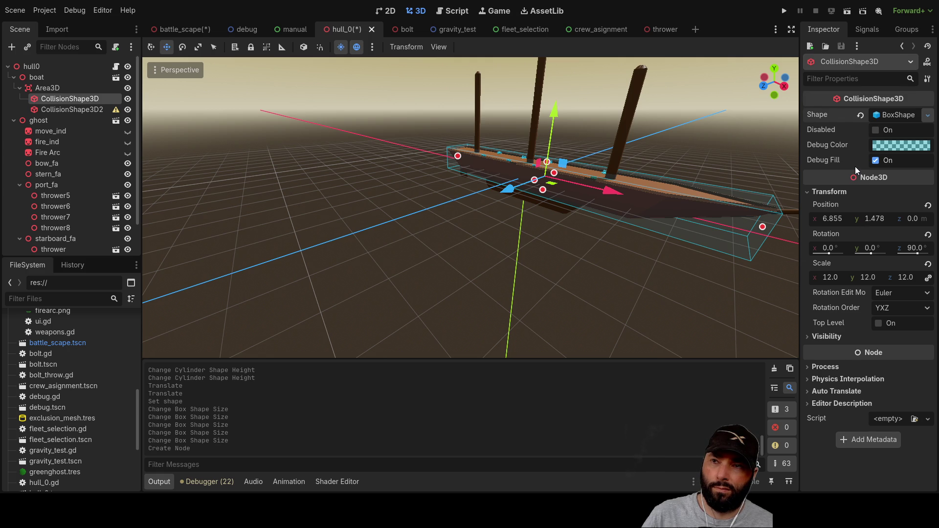
mouse_move(520, 271)
left_mouse_down()
mouse_move(439, 245)
mouse_move(438, 260)
mouse_move(509, 216)
mouse_move(479, 205)
left_mouse_up()
scroll(488, 203, "down", 3)
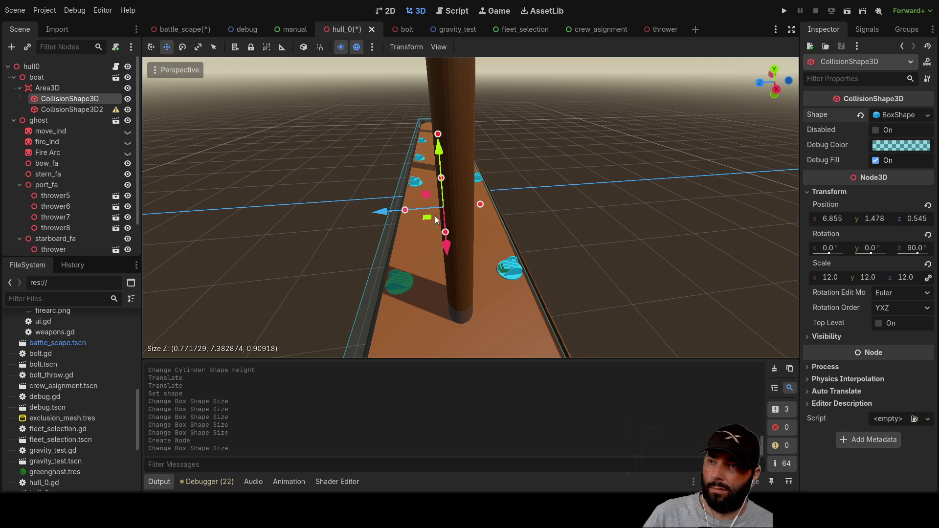
left_click_drag(402, 212, 412, 211)
mouse_move(273, 256)
left_mouse_down()
mouse_move(359, 224)
mouse_move(461, 256)
mouse_move(469, 277)
mouse_move(393, 243)
mouse_move(317, 249)
mouse_move(491, 267)
mouse_move(519, 245)
mouse_move(489, 248)
mouse_move(491, 262)
left_mouse_up()
scroll(492, 267, "down", 3)
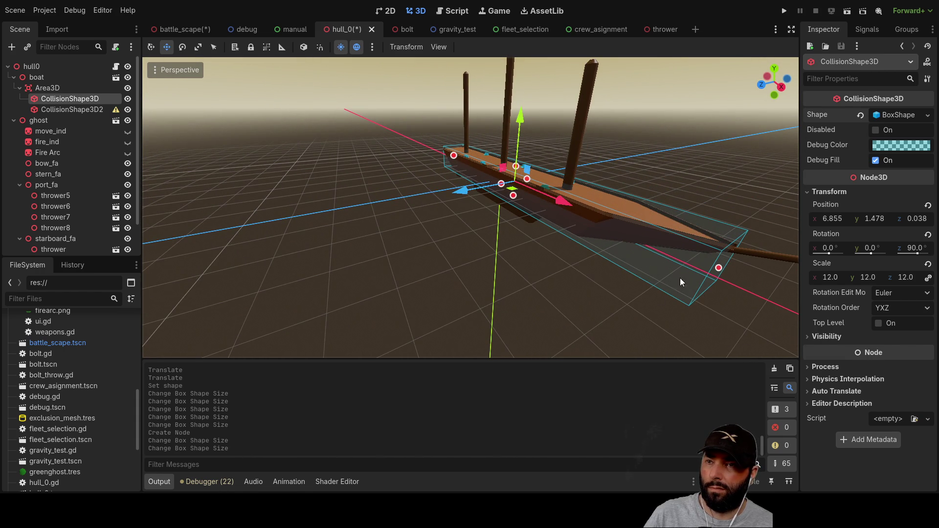
mouse_move(626, 313)
left_mouse_down()
mouse_move(627, 277)
mouse_move(621, 294)
mouse_move(570, 308)
mouse_move(628, 318)
mouse_move(632, 332)
mouse_move(641, 295)
mouse_move(541, 306)
mouse_move(618, 306)
mouse_move(626, 336)
mouse_move(622, 286)
mouse_move(591, 304)
mouse_move(533, 307)
mouse_move(622, 309)
mouse_move(603, 328)
mouse_move(624, 292)
mouse_move(619, 307)
left_mouse_up()
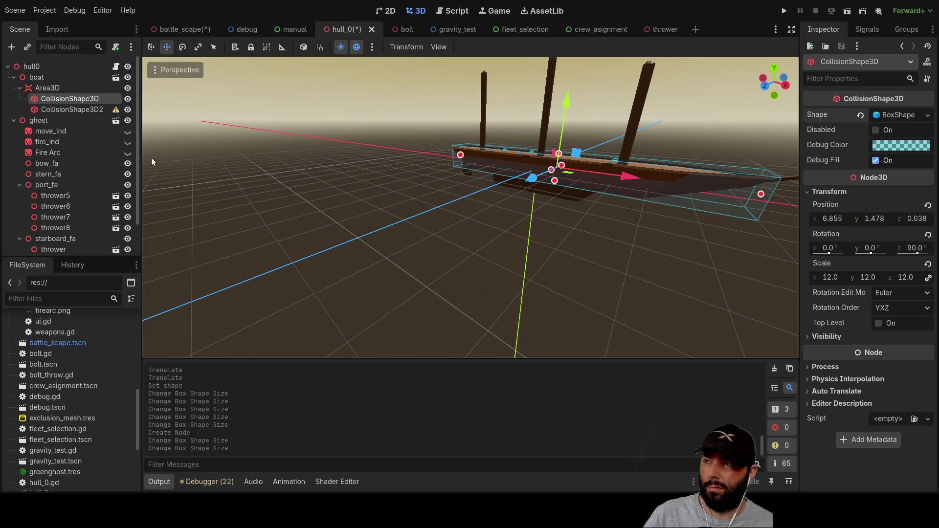
- Give CollisionShape3D2 a new CylinderShape3D, make it taller and wider, and move it to the mast
left_click(79, 113)
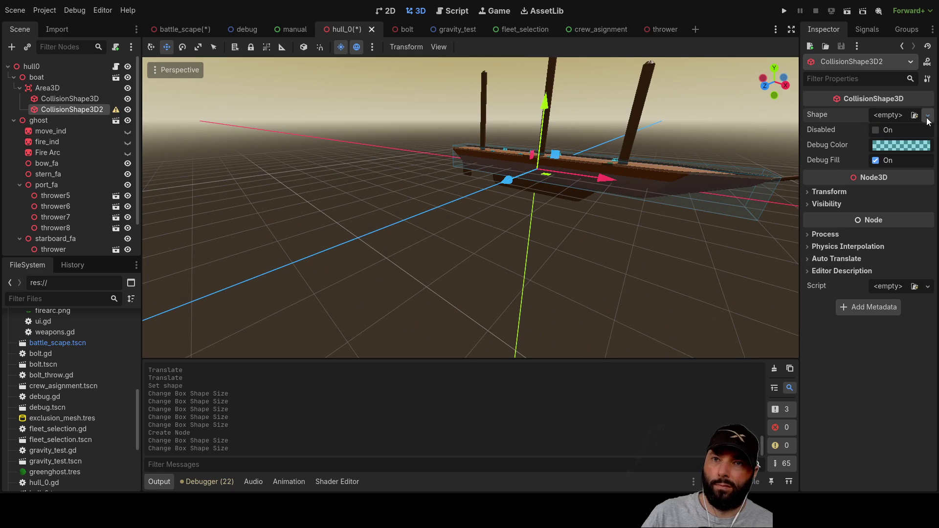
left_click(867, 188)
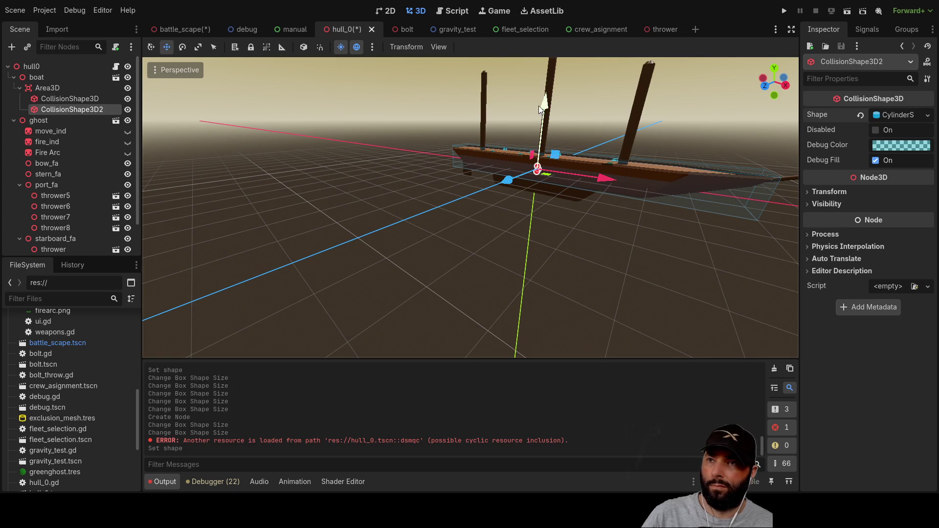
mouse_move(536, 163)
left_mouse_down()
mouse_move(556, 146)
mouse_move(548, 69)
mouse_move(549, 90)
left_mouse_up()
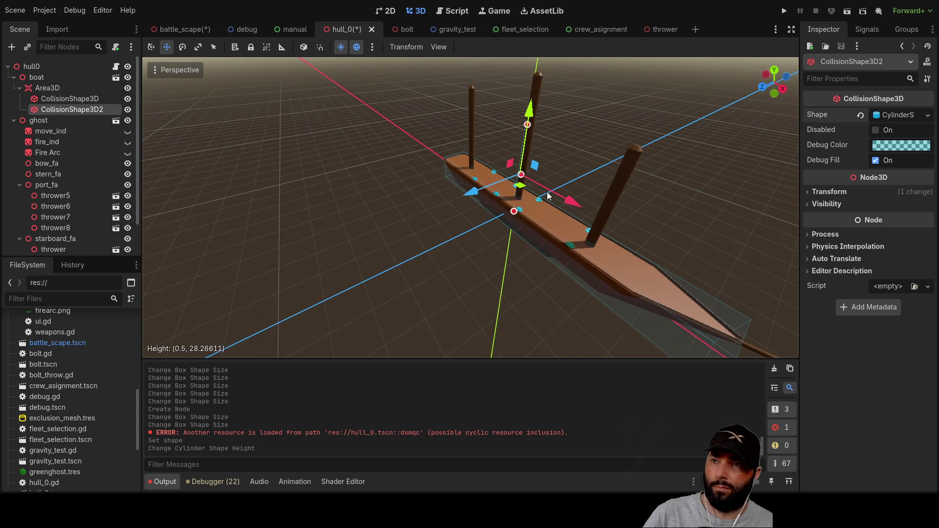
left_click_drag(568, 204, 549, 183)
scroll(553, 136, "up", 5)
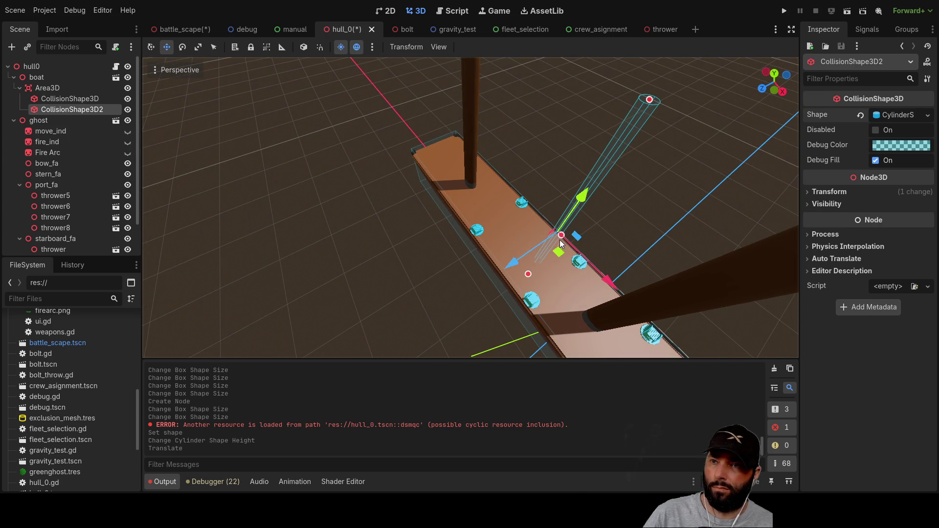
left_click_drag(562, 236, 575, 235)
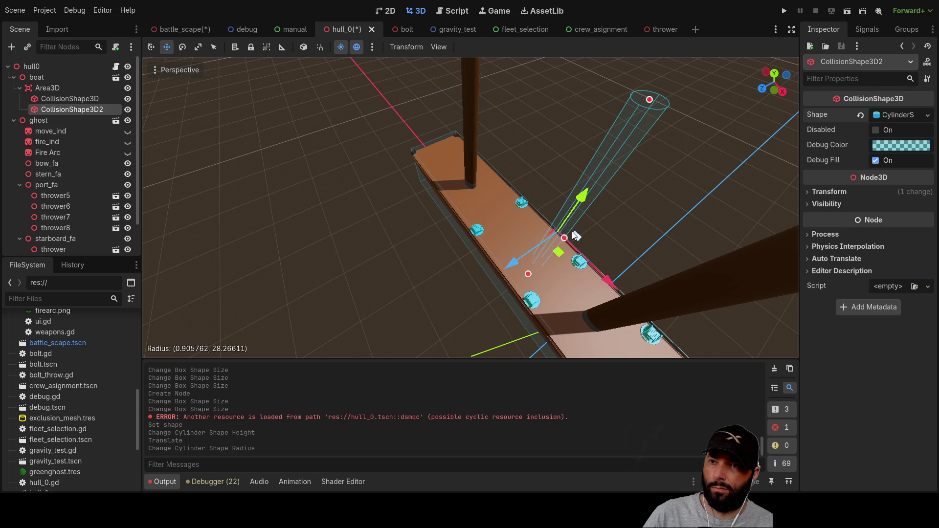
left_click_drag(616, 289, 488, 183)
- Widen the cylinder so it wraps around the mast
scroll(442, 213, "up", 3)
mouse_move(442, 213)
left_mouse_down()
mouse_move(477, 253)
mouse_move(527, 158)
left_mouse_up()
scroll(529, 155, "down", 4)
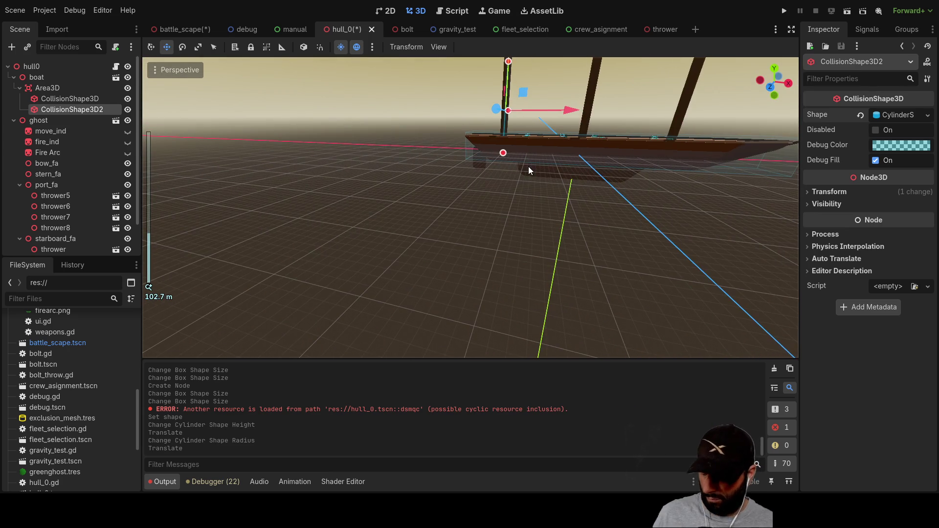
mouse_move(563, 69)
left_mouse_down()
mouse_move(537, 184)
mouse_move(475, 257)
mouse_move(455, 247)
mouse_move(456, 227)
left_mouse_up()
scroll(517, 204, "up", 3)
left_click_drag(462, 325, 466, 325)
- Raise the cylinder's height up the mast to about 27.9
mouse_move(541, 237)
left_mouse_down()
mouse_move(544, 168)
mouse_move(554, 183)
mouse_move(626, 183)
mouse_move(439, 110)
mouse_move(416, 114)
mouse_move(437, 144)
mouse_move(460, 140)
left_mouse_up()
scroll(547, 165, "up", 2)
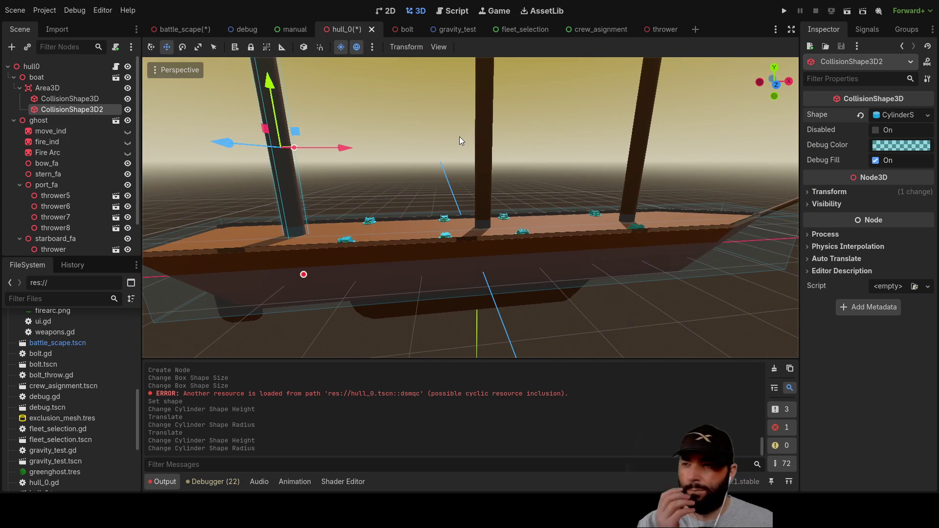
mouse_move(303, 274)
left_mouse_down()
mouse_move(295, 222)
mouse_move(294, 232)
left_mouse_up()
mouse_move(371, 137)
left_mouse_down()
mouse_move(447, 141)
mouse_move(538, 127)
mouse_move(450, 132)
left_mouse_up()
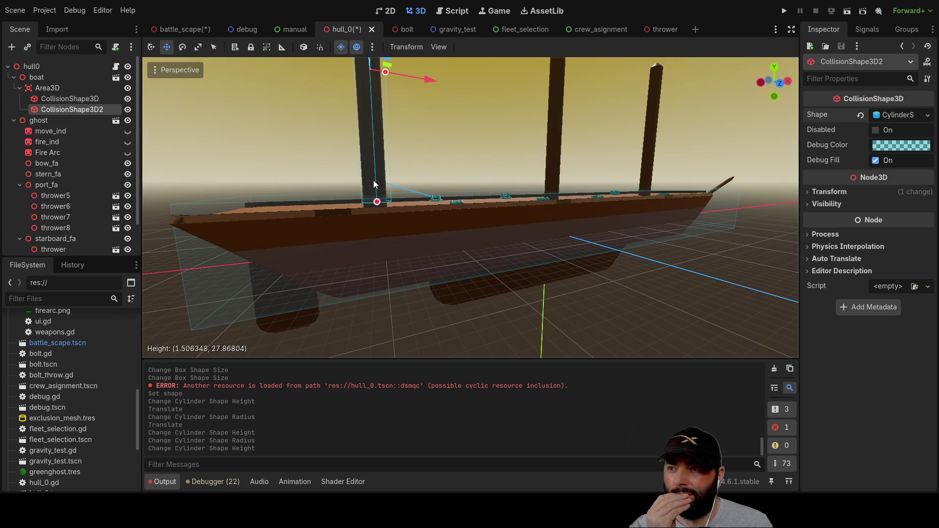
scroll(480, 151, "down", 6)
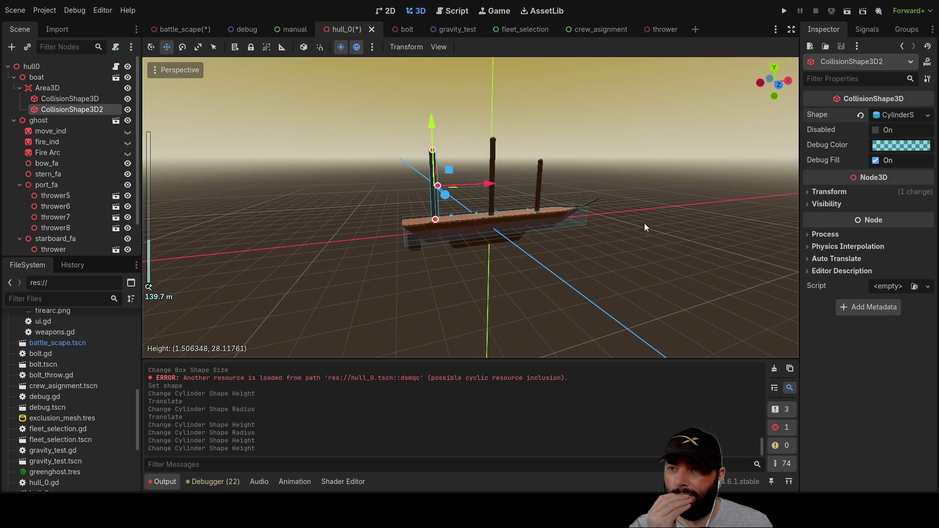
mouse_move(644, 223)
left_mouse_down()
mouse_move(554, 246)
mouse_move(576, 178)
mouse_move(586, 204)
left_mouse_up()
scroll(374, 177, "up", 2)
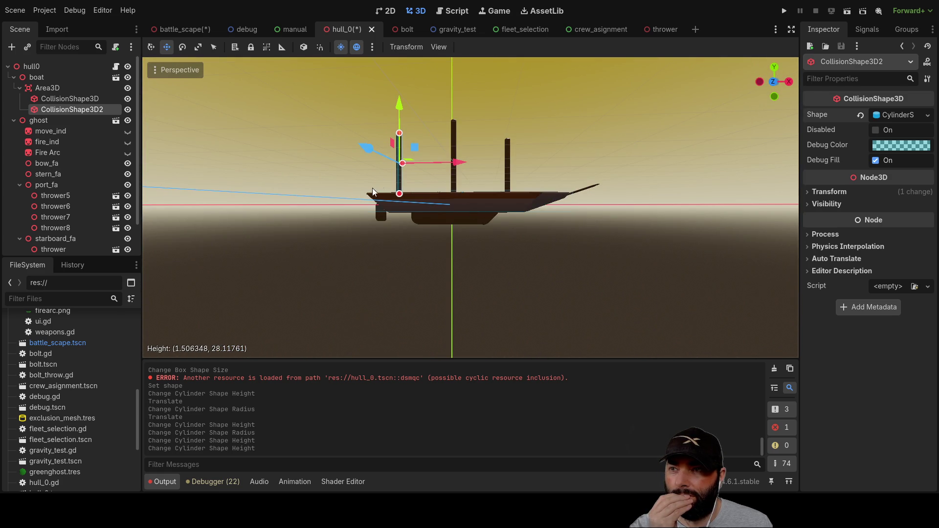
left_click_drag(537, 116, 537, 186)
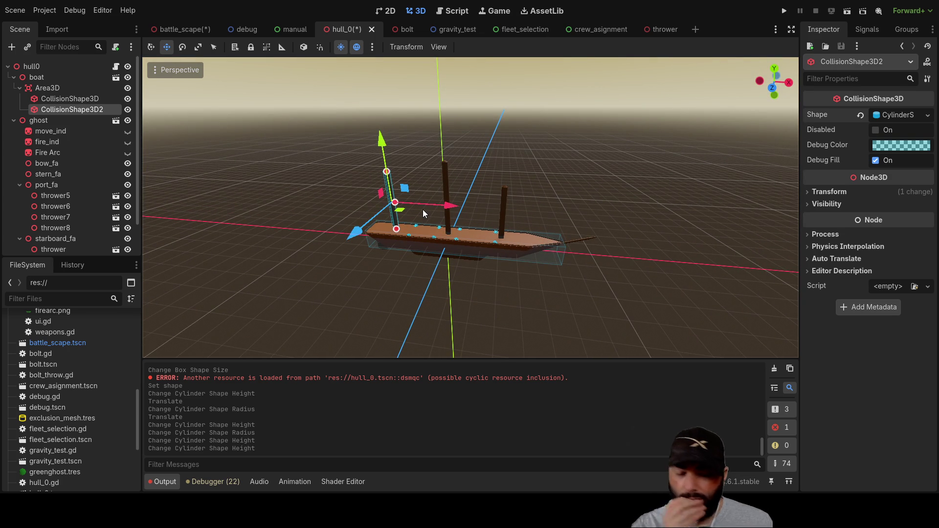
- Delete CollisionShape3D2 and lengthen the remaining cylinder toward both bow and stern
key("Delete")
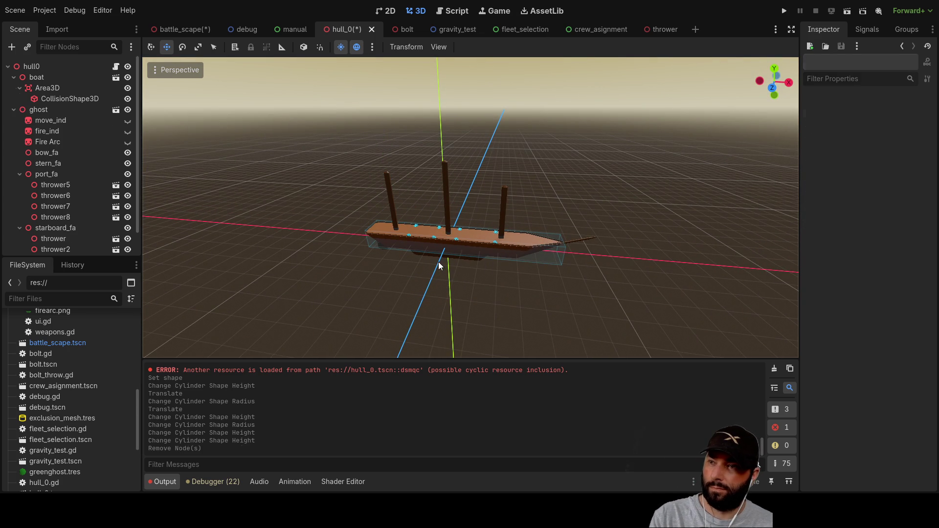
left_click(74, 99)
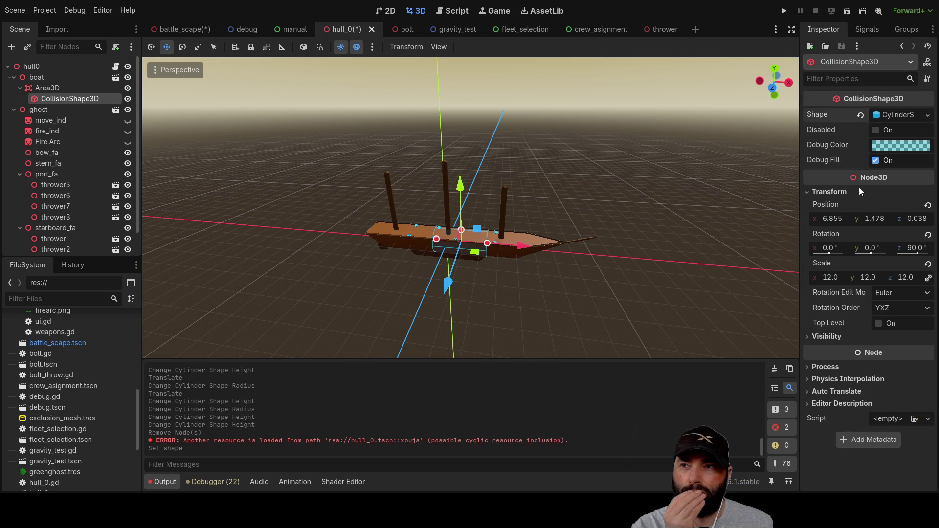
left_click_drag(490, 247, 555, 249)
left_click_drag(440, 241, 373, 231)
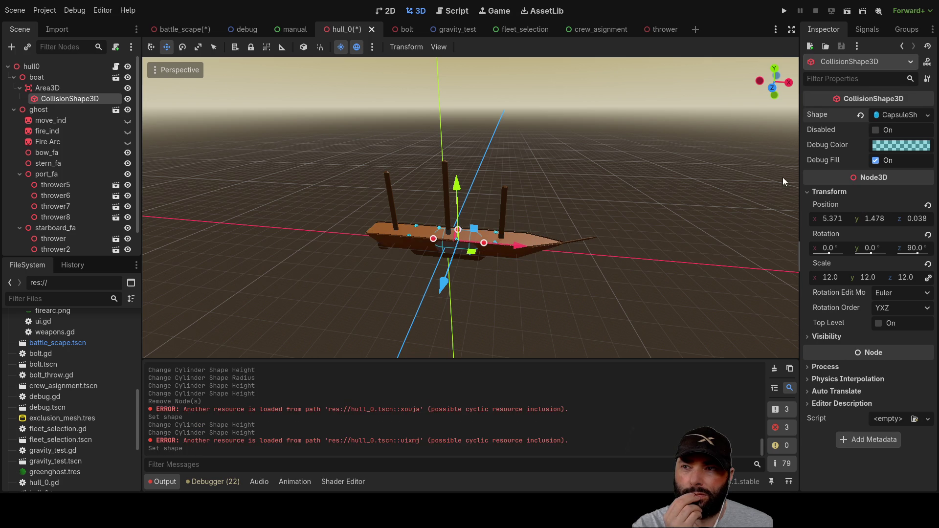
scroll(433, 154, "down", 1)
mouse_move(432, 153)
left_mouse_down()
mouse_move(425, 178)
mouse_move(520, 138)
mouse_move(538, 148)
mouse_move(462, 171)
mouse_move(461, 98)
mouse_move(462, 111)
mouse_move(524, 133)
mouse_move(542, 251)
mouse_move(603, 269)
mouse_move(690, 274)
mouse_move(611, 269)
left_mouse_up()
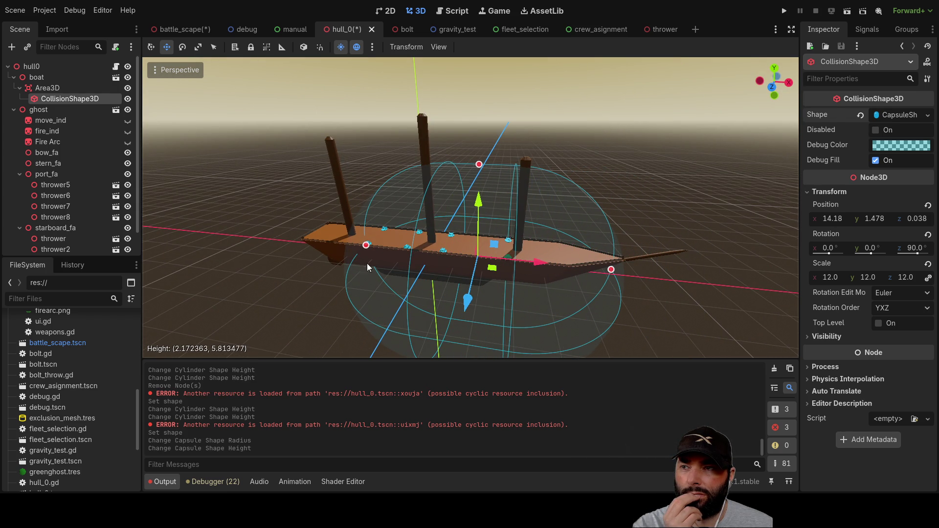
- Fit the capsule along the hull to the stern, raise it to deck level, and enlarge its radius
mouse_move(366, 245)
left_mouse_down()
mouse_move(310, 237)
mouse_move(518, 248)
mouse_move(571, 185)
mouse_move(559, 225)
left_mouse_up()
mouse_move(634, 237)
left_mouse_down()
mouse_move(620, 179)
mouse_move(578, 188)
left_mouse_up()
mouse_move(471, 151)
left_mouse_down()
mouse_move(474, 125)
mouse_move(538, 205)
left_mouse_up()
mouse_move(541, 167)
left_mouse_down()
mouse_move(675, 198)
mouse_move(518, 205)
mouse_move(728, 195)
mouse_move(668, 195)
mouse_move(647, 171)
mouse_move(643, 218)
left_mouse_up()
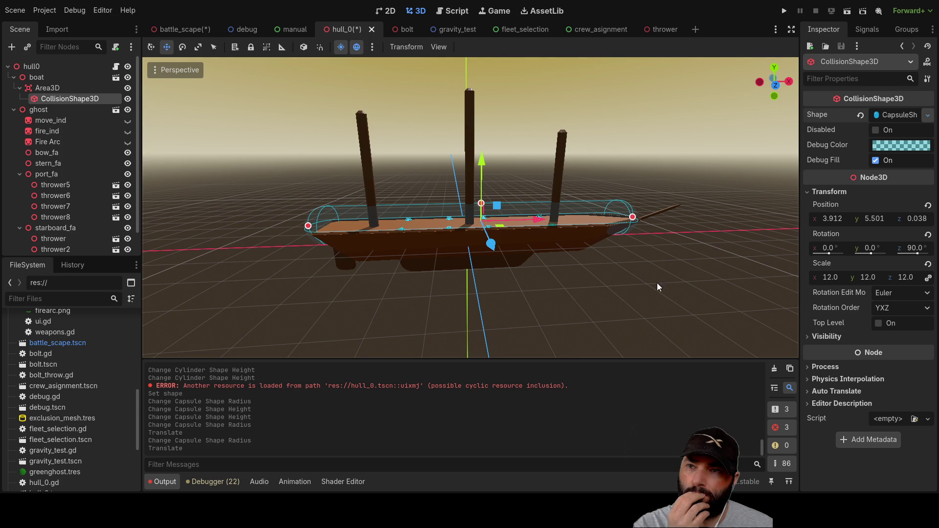
mouse_move(589, 271)
left_mouse_down()
mouse_move(623, 240)
mouse_move(683, 239)
left_mouse_up()
scroll(683, 239, "up", 6)
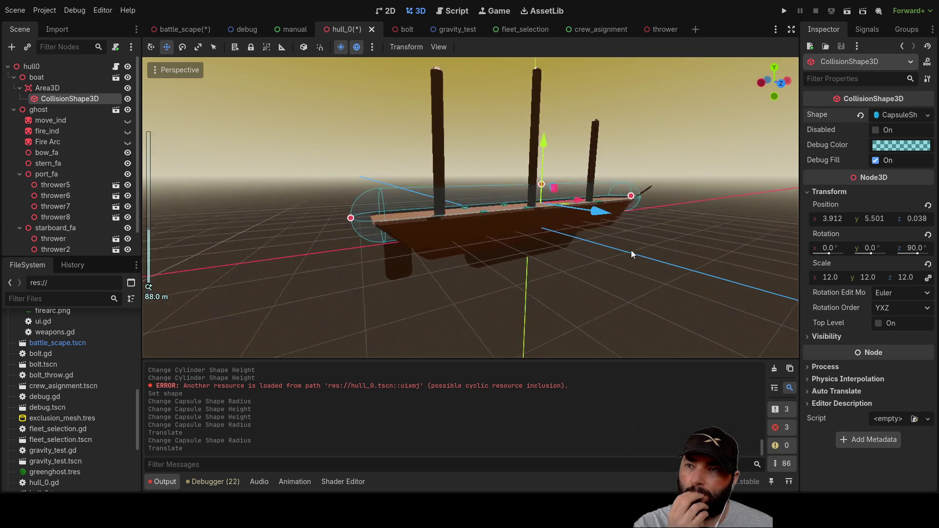
mouse_move(585, 171)
left_mouse_down()
mouse_move(591, 145)
mouse_move(647, 246)
mouse_move(521, 204)
mouse_move(351, 198)
left_mouse_up()
scroll(591, 148, "down", 5)
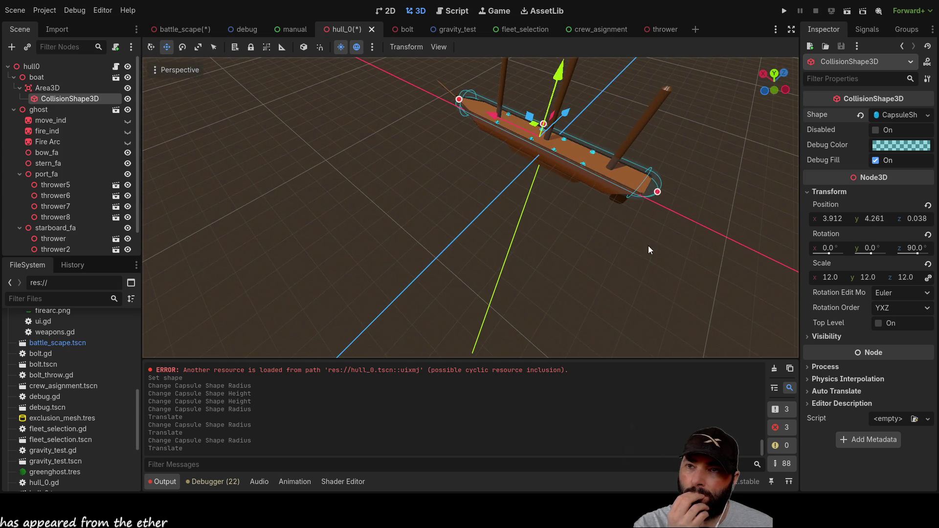
scroll(647, 246, "up", 5)
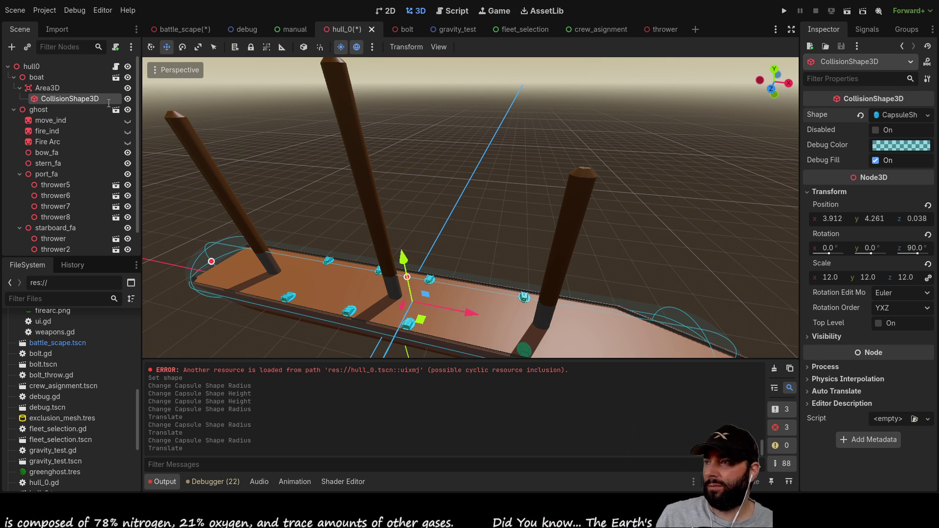
- Check the Area3D and its collision shape, then save the hull scene with Ctrl+S
left_click(48, 89)
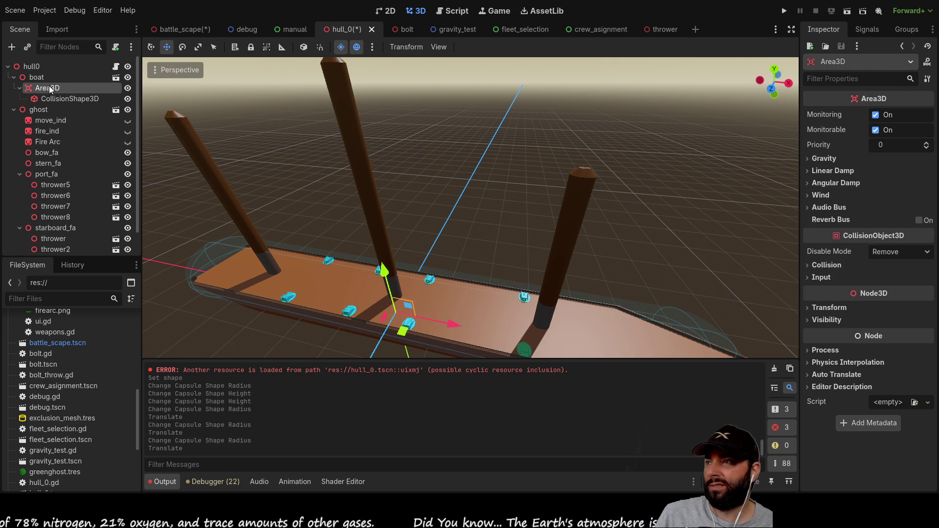
left_click(64, 98)
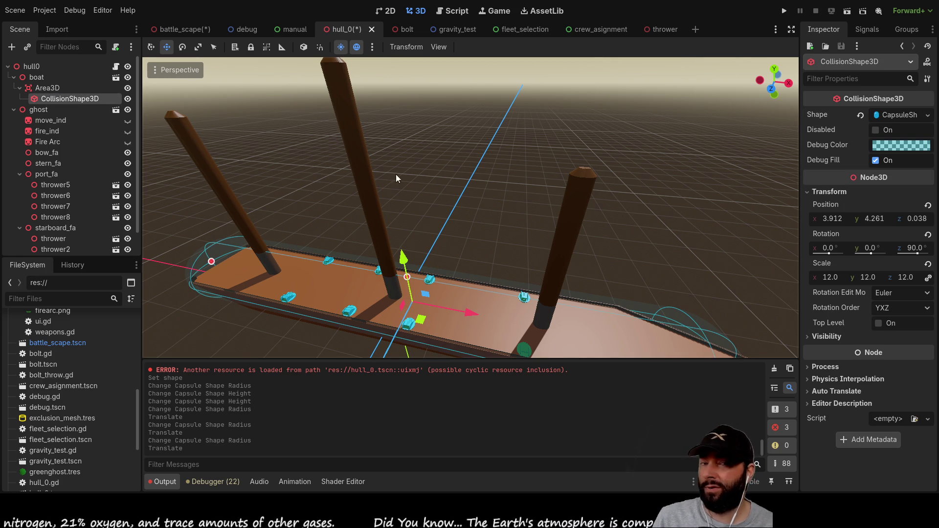
mouse_move(517, 188)
left_mouse_down()
mouse_move(552, 146)
mouse_move(548, 156)
left_mouse_up()
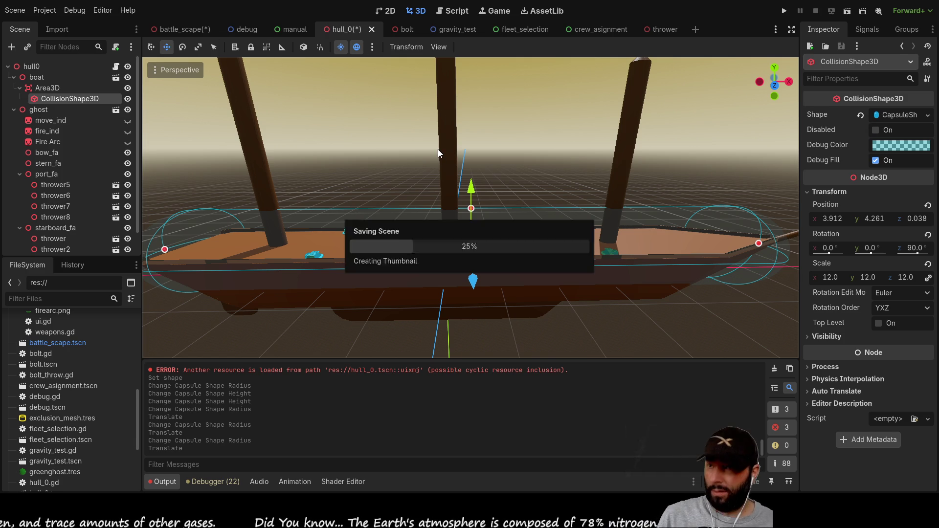
key("ctrl+s")
- List the Area3D's signals and pick mouse_entered
left_click(47, 88)
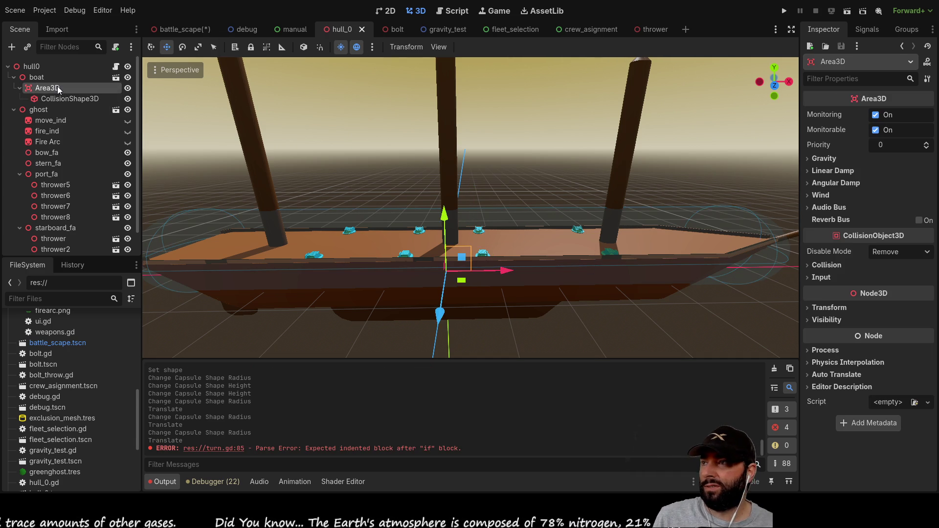
left_click(867, 31)
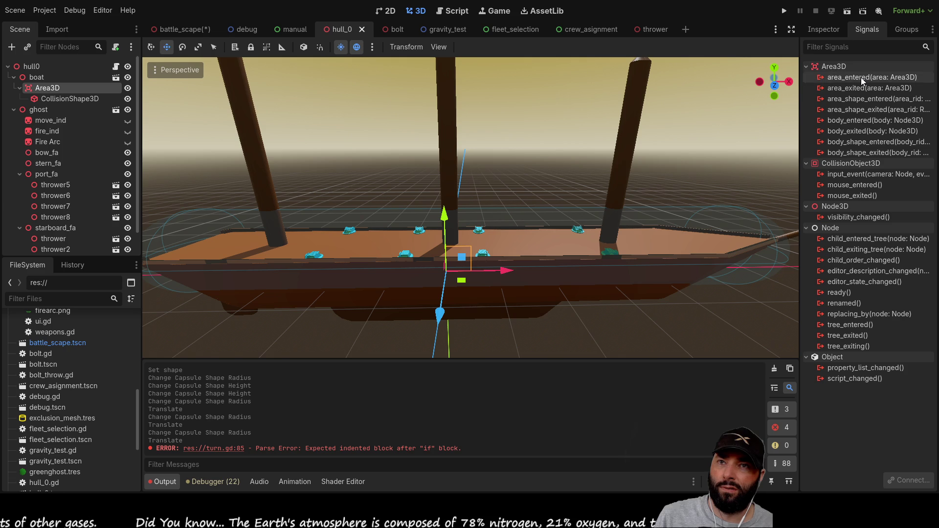
left_click(862, 185)
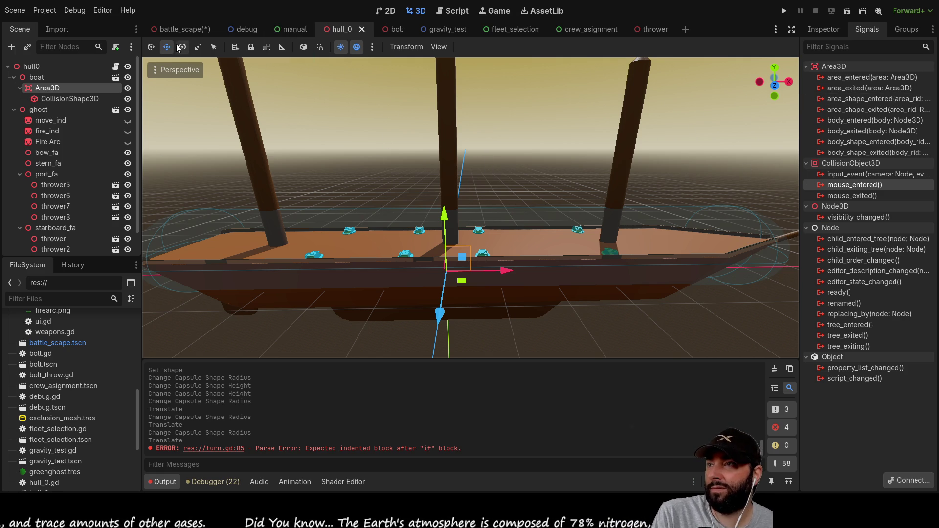
- Switch back to the battle_scape scene
left_click(172, 30)
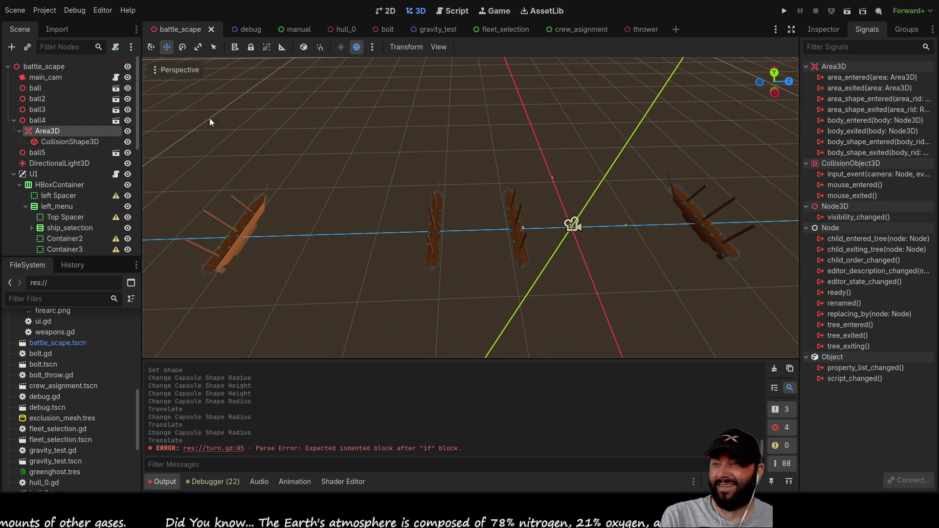
- Look over the ships in battle_scape up close and select the hull1 boat
mouse_move(372, 172)
left_mouse_down()
mouse_move(431, 152)
mouse_move(409, 124)
mouse_move(327, 113)
mouse_move(434, 115)
mouse_move(594, 93)
left_mouse_up()
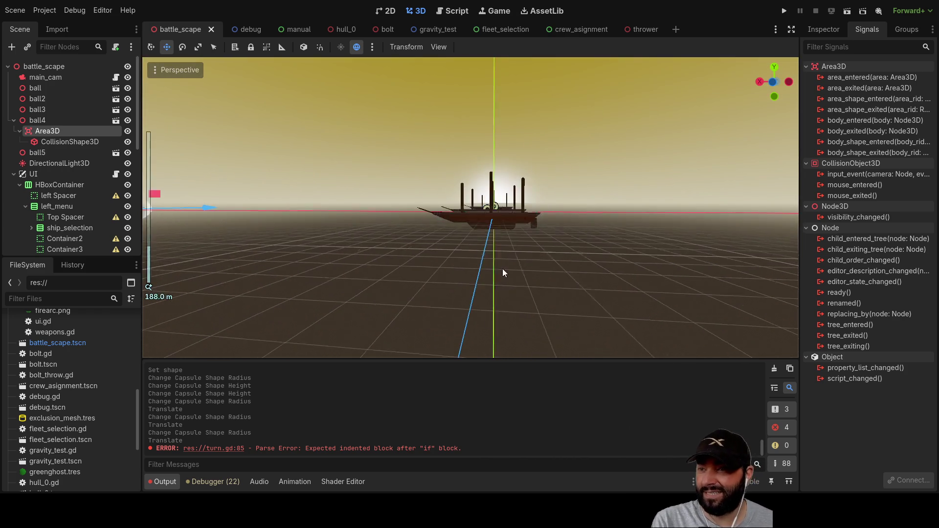
scroll(503, 268, "up", 5)
mouse_move(524, 260)
left_mouse_down()
mouse_move(475, 200)
mouse_move(397, 193)
mouse_move(586, 196)
mouse_move(394, 186)
mouse_move(395, 163)
mouse_move(421, 184)
mouse_move(571, 215)
mouse_move(538, 221)
mouse_move(441, 187)
left_mouse_up()
scroll(420, 184, "up", 3)
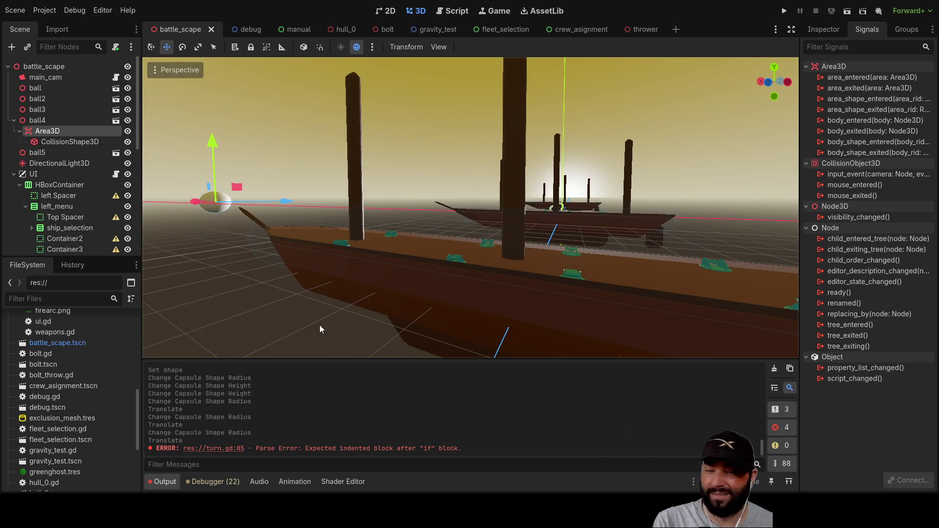
scroll(686, 272, "down", 3)
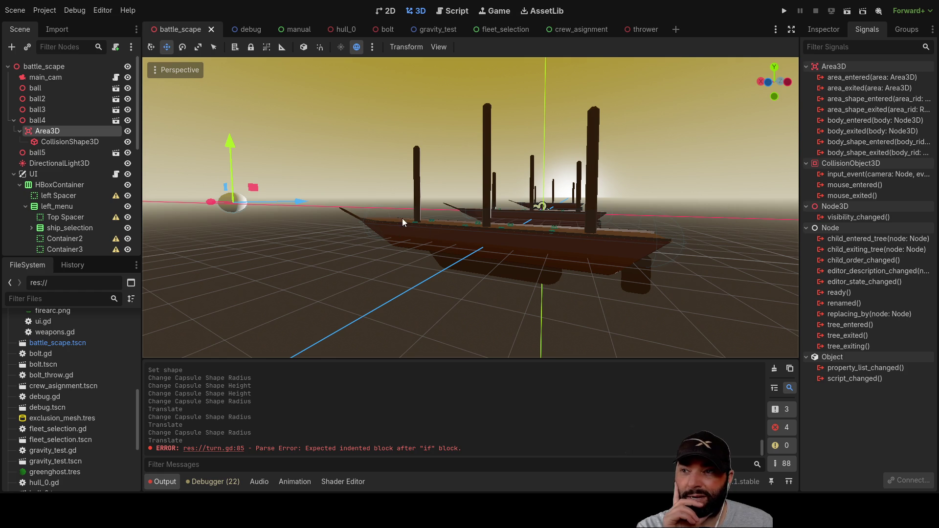
scroll(532, 278, "up", 2)
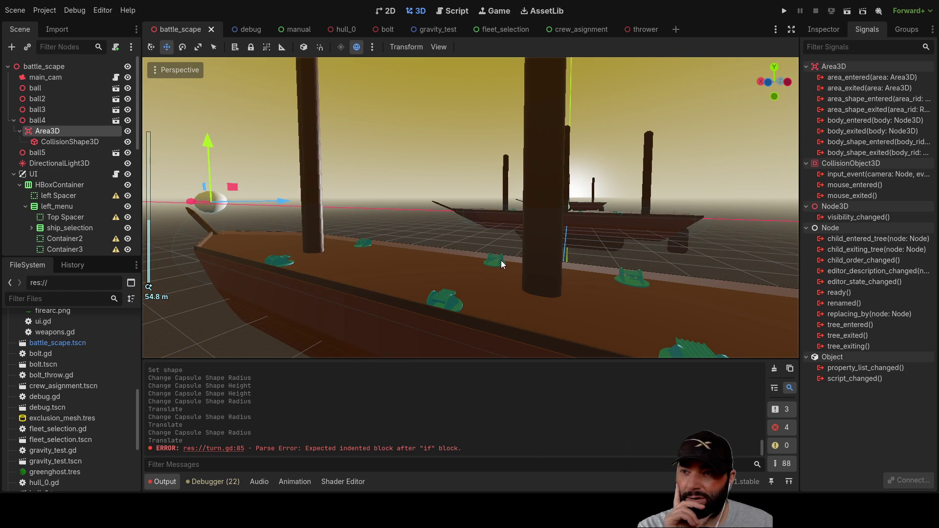
mouse_move(501, 262)
left_mouse_down()
mouse_move(650, 292)
mouse_move(620, 275)
mouse_move(603, 284)
left_mouse_up()
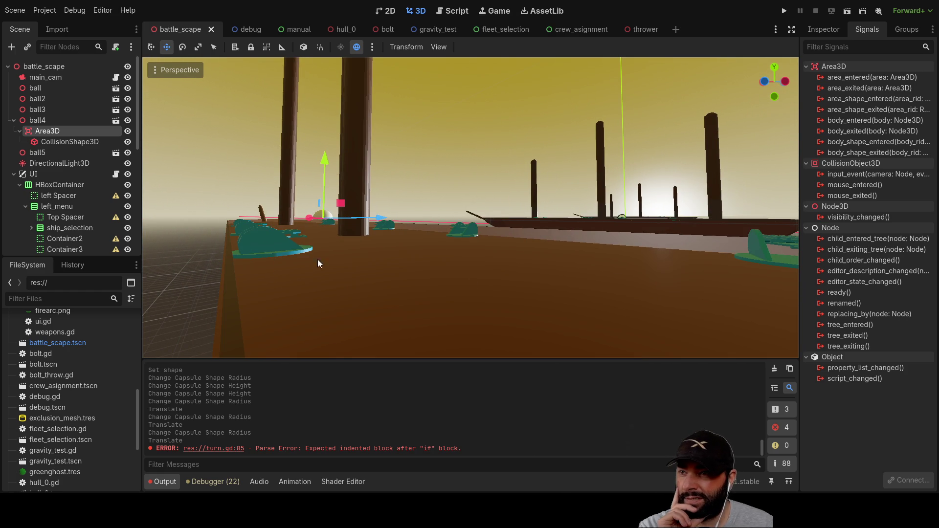
mouse_move(400, 241)
left_mouse_down()
mouse_move(392, 266)
mouse_move(478, 299)
mouse_move(626, 301)
mouse_move(433, 264)
left_mouse_up()
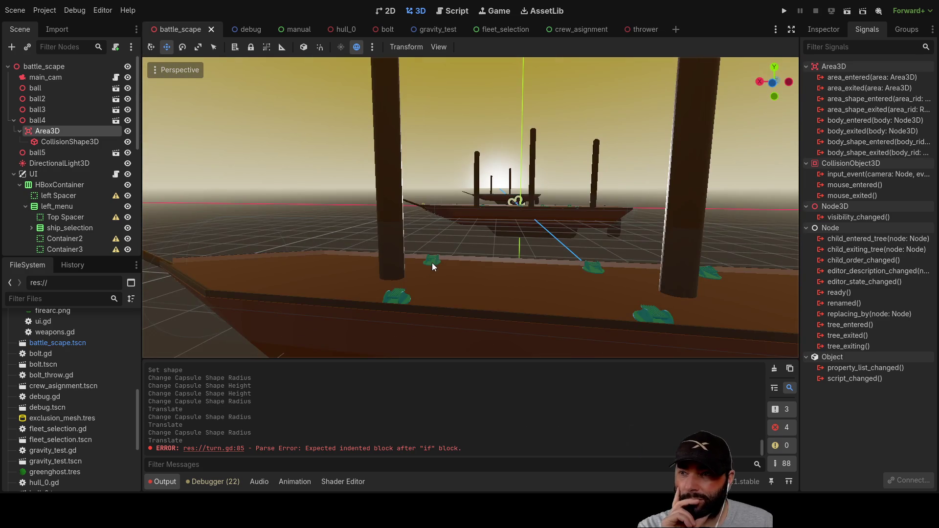
left_click(433, 261)
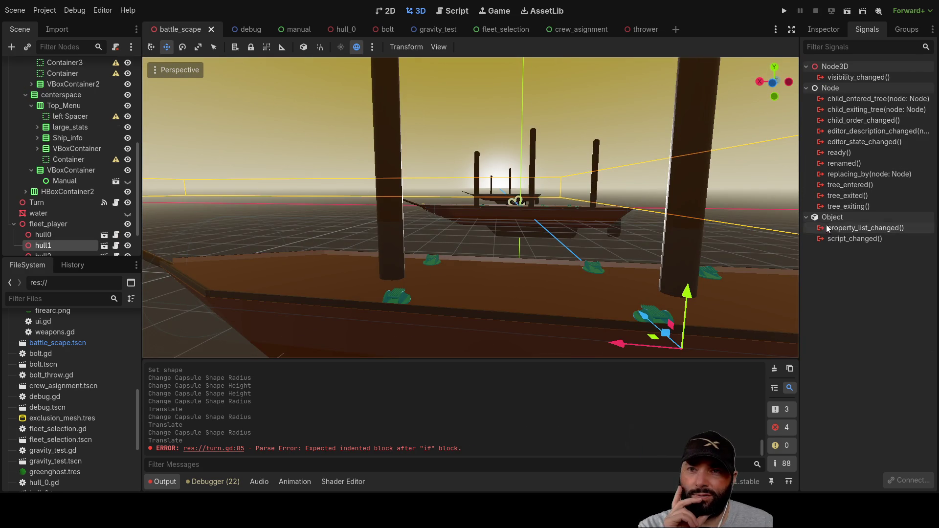
scroll(453, 244, "up", 5)
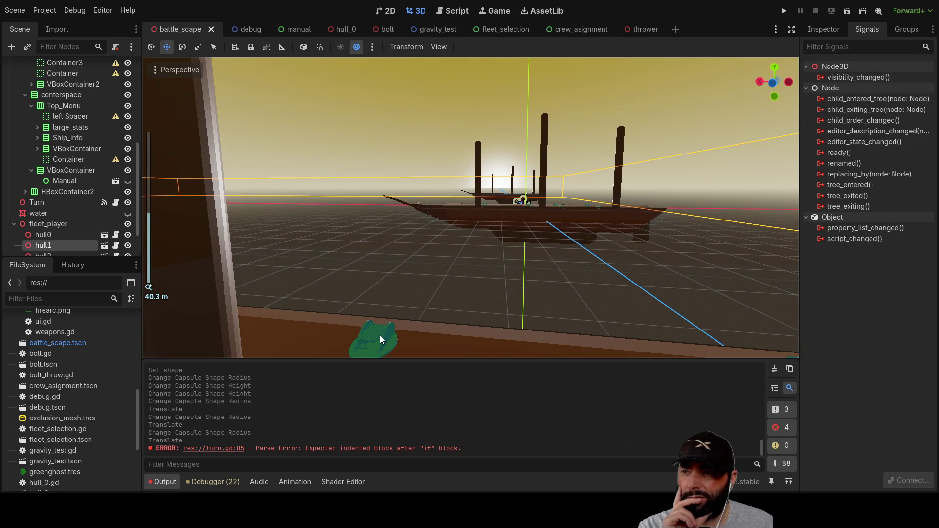
scroll(380, 335, "down", 10)
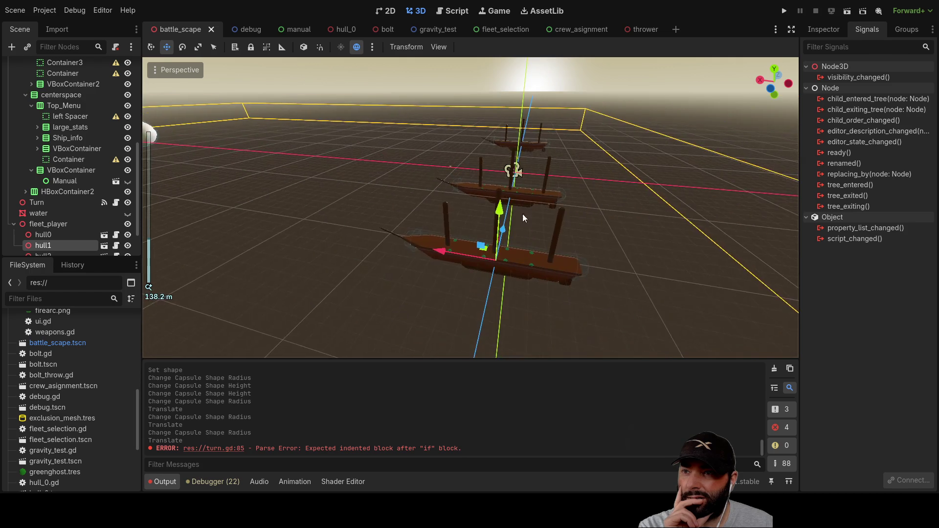
scroll(553, 207, "up", 8)
scroll(509, 236, "up", 9)
scroll(49, 202, "down", 2)
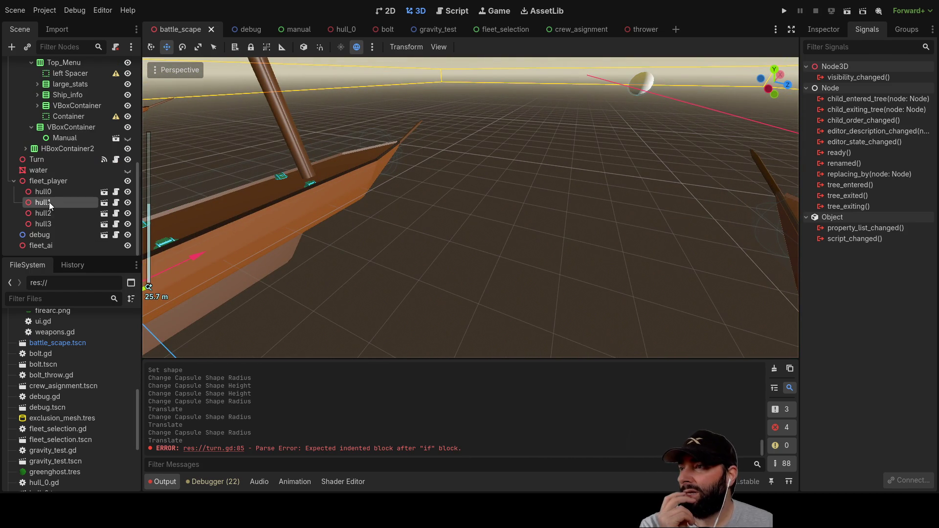
- In the hull_0 scene, inspect thrower5's properties, then bring up the thrower scene
left_click(337, 30)
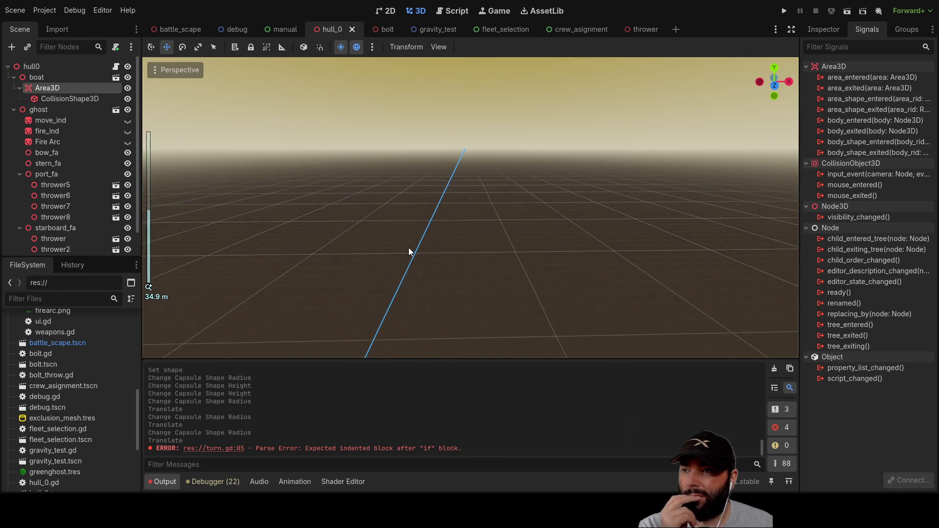
scroll(392, 250, "up", 3)
left_click(511, 308)
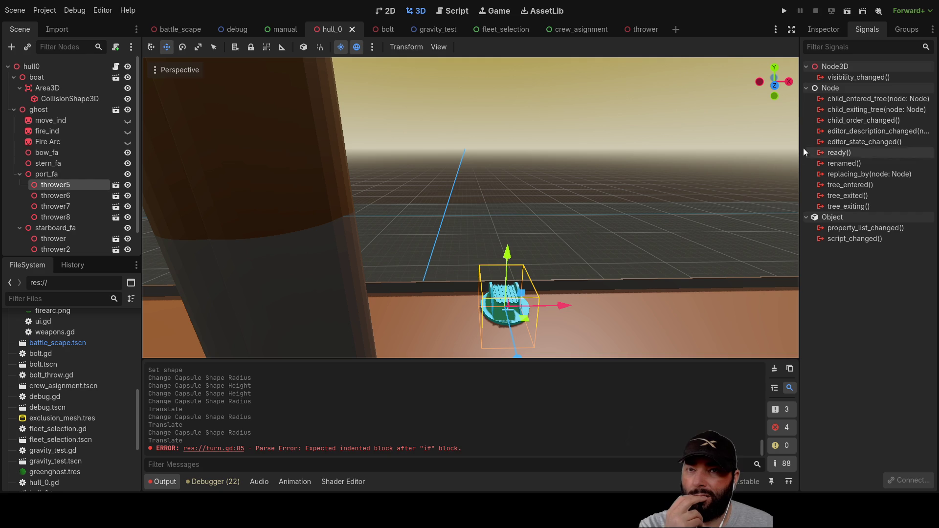
left_click(825, 31)
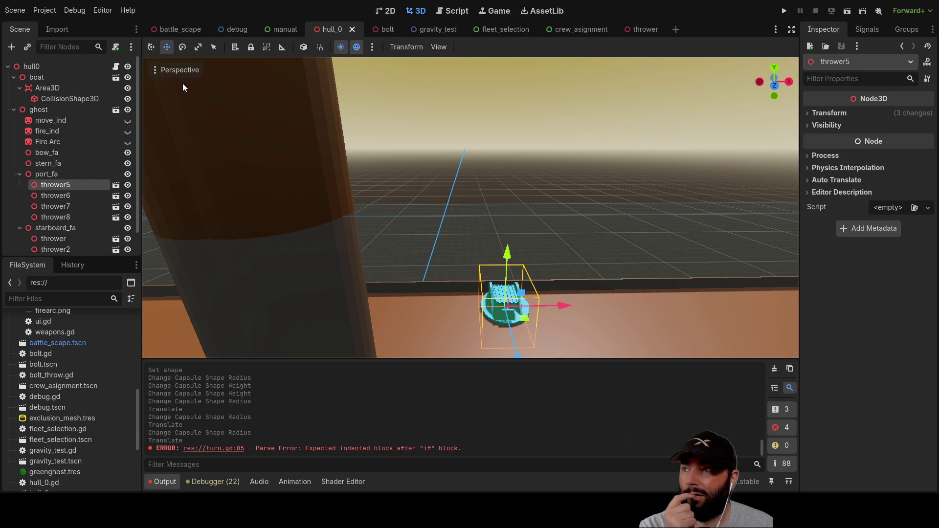
mouse_move(634, 175)
left_mouse_down()
mouse_move(614, 160)
mouse_move(626, 165)
left_mouse_up()
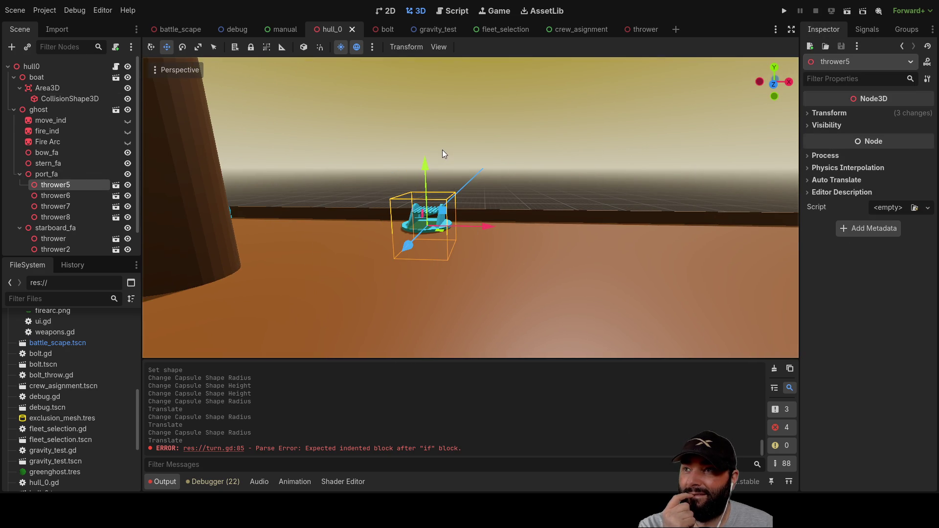
left_click(644, 31)
scroll(587, 196, "up", 5)
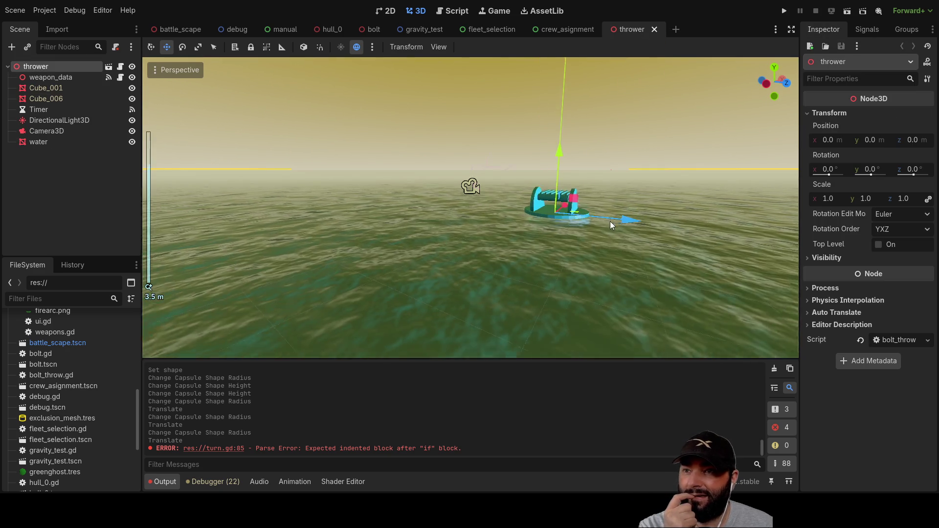
- Hide the water in the thrower scene, then test-rotate Cube_001 about 77 degrees and undo it
scroll(526, 201, "down", 4)
left_click(132, 142)
left_click(576, 297)
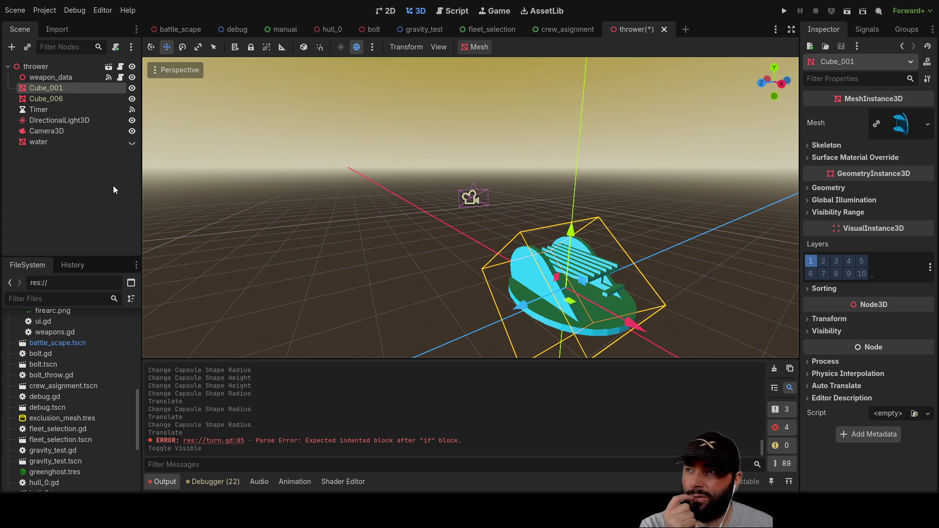
left_click_drag(697, 301, 596, 260)
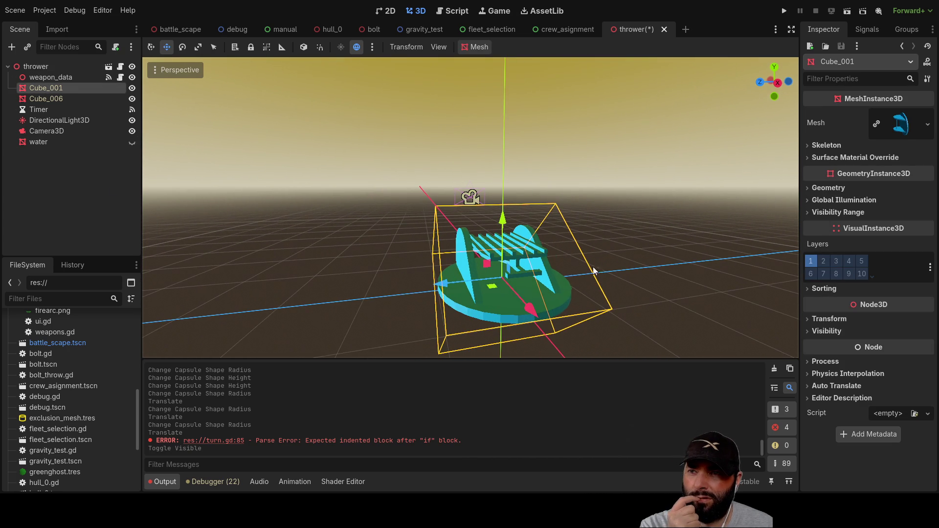
left_click(185, 47)
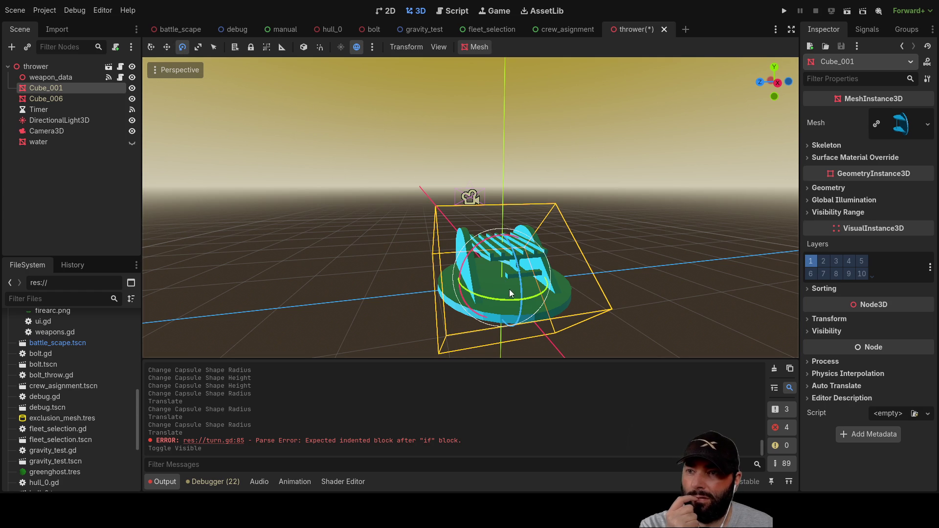
mouse_move(504, 300)
left_mouse_down()
mouse_move(454, 297)
mouse_move(569, 280)
mouse_move(498, 303)
left_mouse_up()
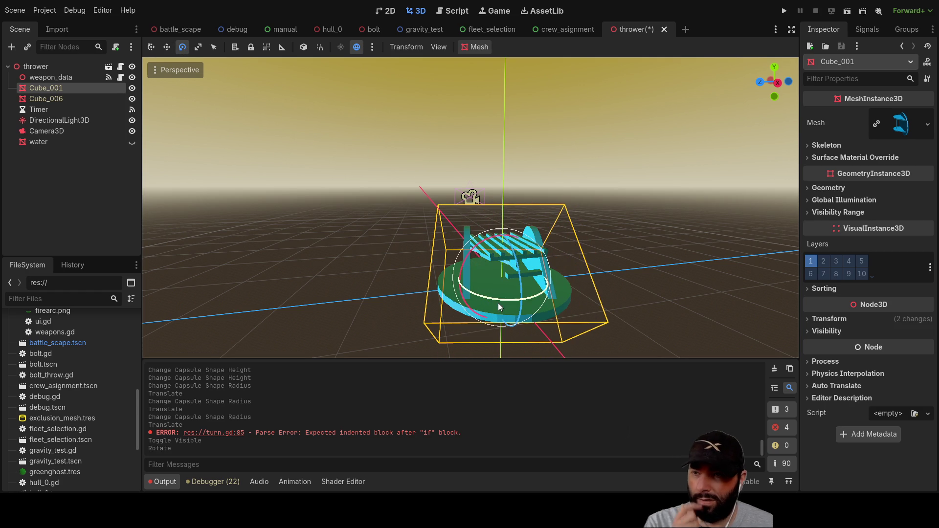
key("ctrl+z")
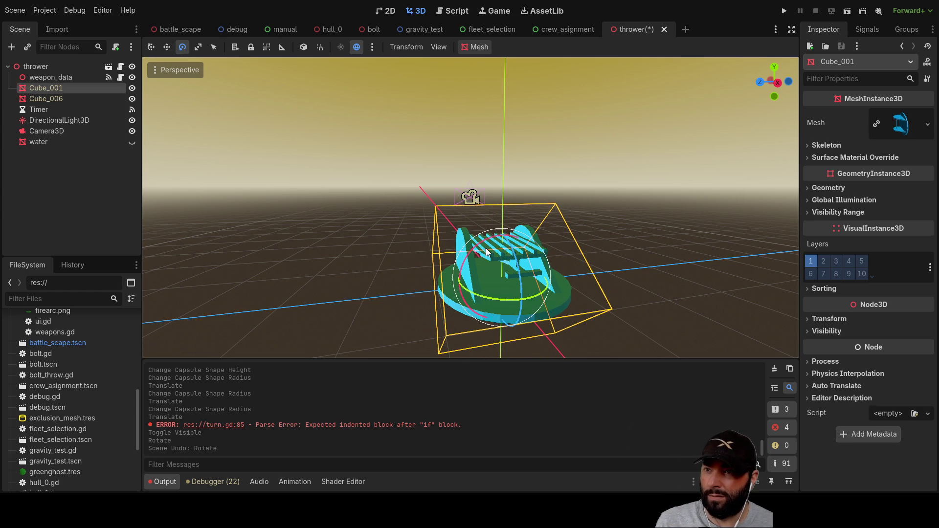
- Test-rotate Cube_001 with Cube_006, then Cube_006 alone, undo, deselect and return to hull_0
left_click(486, 252, "shift")
mouse_move(479, 276)
left_mouse_down()
mouse_move(436, 265)
mouse_move(535, 272)
mouse_move(445, 275)
mouse_move(495, 284)
mouse_move(439, 289)
mouse_move(469, 288)
mouse_move(542, 261)
left_mouse_up()
left_click(664, 214)
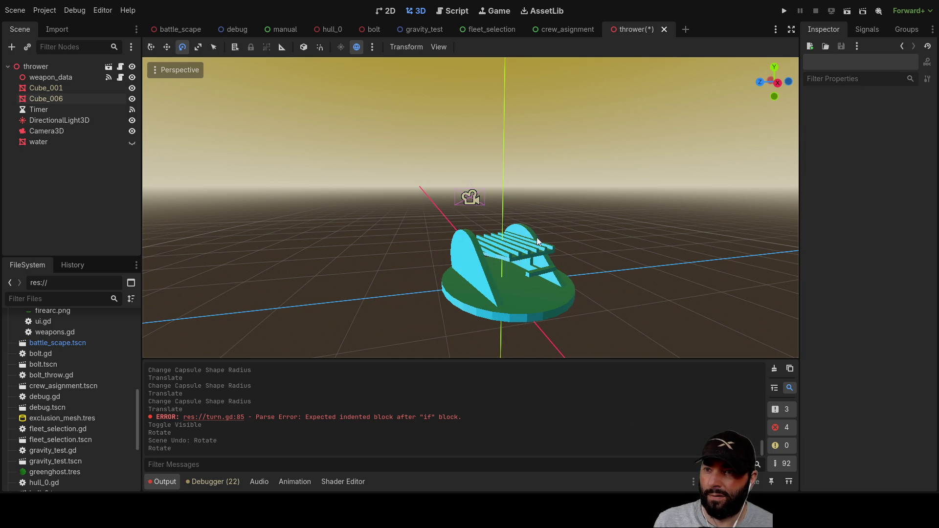
left_click(510, 248)
mouse_move(502, 224)
left_mouse_down()
mouse_move(471, 202)
mouse_move(507, 226)
mouse_move(504, 201)
mouse_move(491, 207)
mouse_move(509, 217)
left_mouse_up()
key("ctrl+z")
key("ctrl+z")
left_click(620, 219)
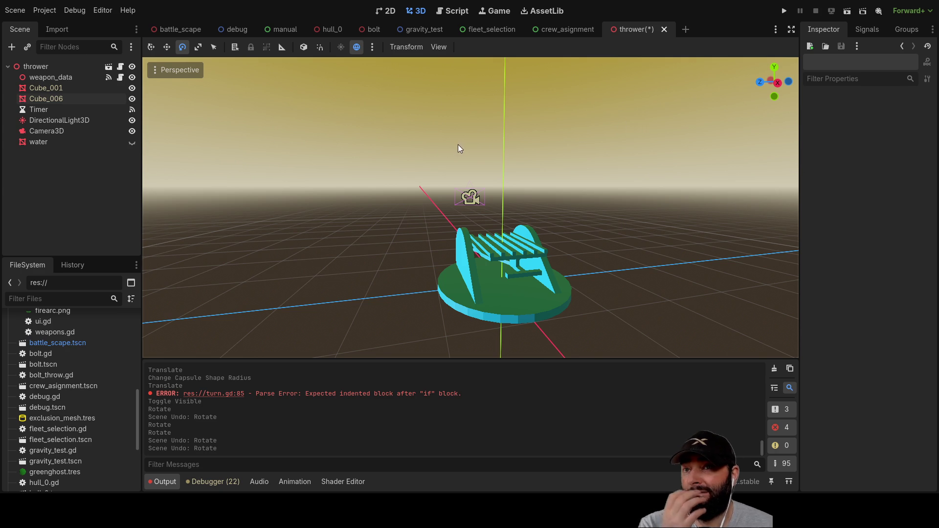
left_click(327, 30)
- Orbit to an oblique view of the whole ship, then select the boat's CollisionShape3D and Area3D
key("f")
left_click(583, 182)
scroll(597, 211, "up", 6)
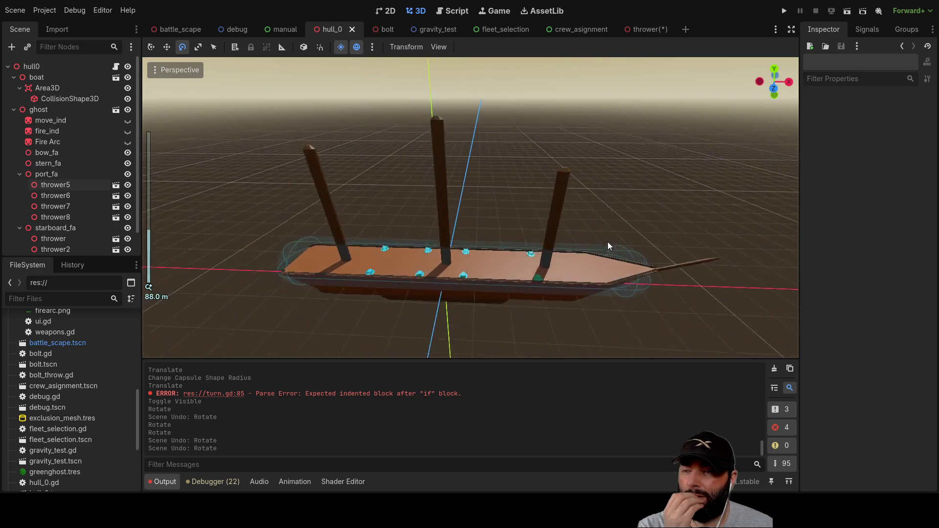
scroll(457, 208, "down", 5)
mouse_move(460, 201)
left_mouse_down()
mouse_move(479, 152)
mouse_move(609, 174)
mouse_move(682, 170)
mouse_move(535, 169)
mouse_move(466, 187)
left_mouse_up()
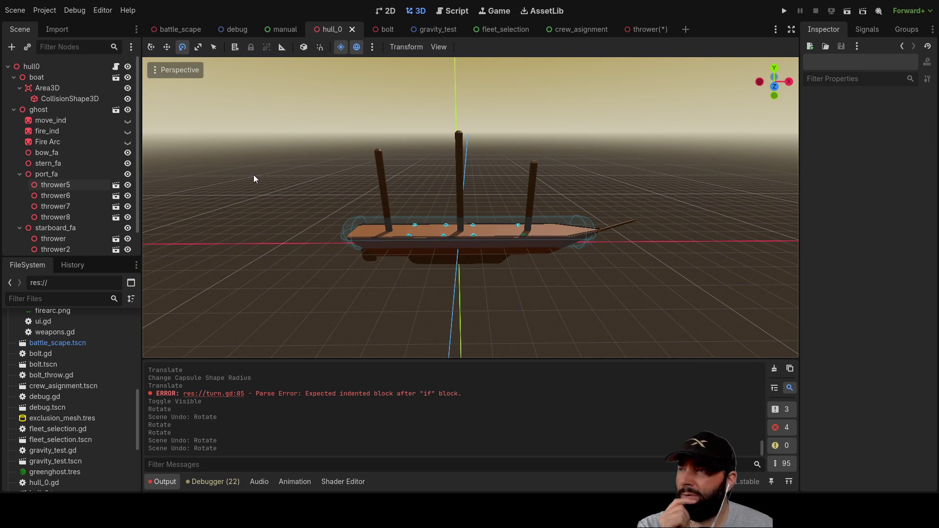
left_click(70, 99)
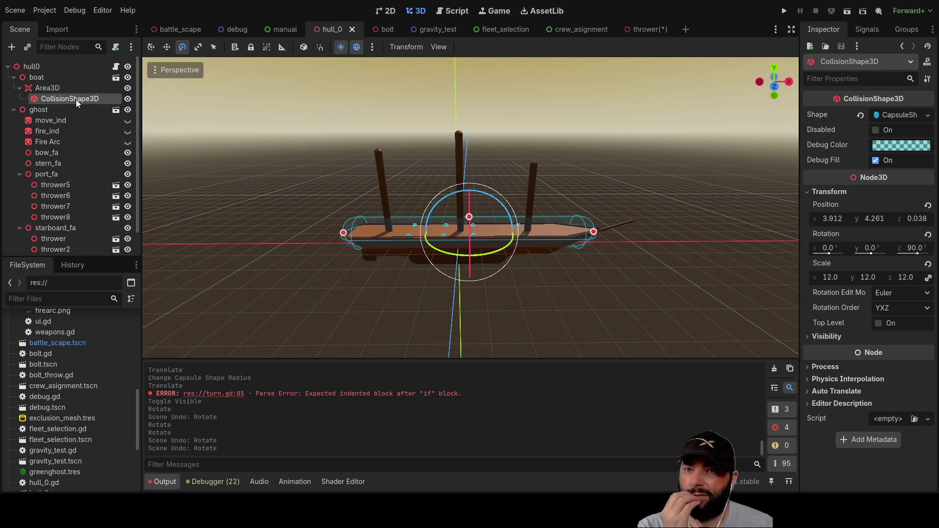
left_click(44, 89)
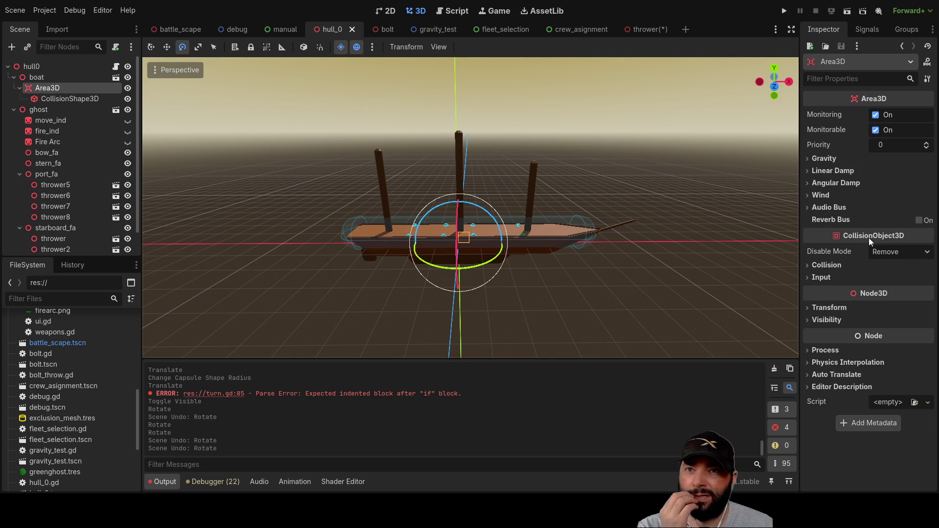
- Inspect the Area3D's mouse_entered signal, then open the hull0 root's hull_0.gd script
left_click(867, 30)
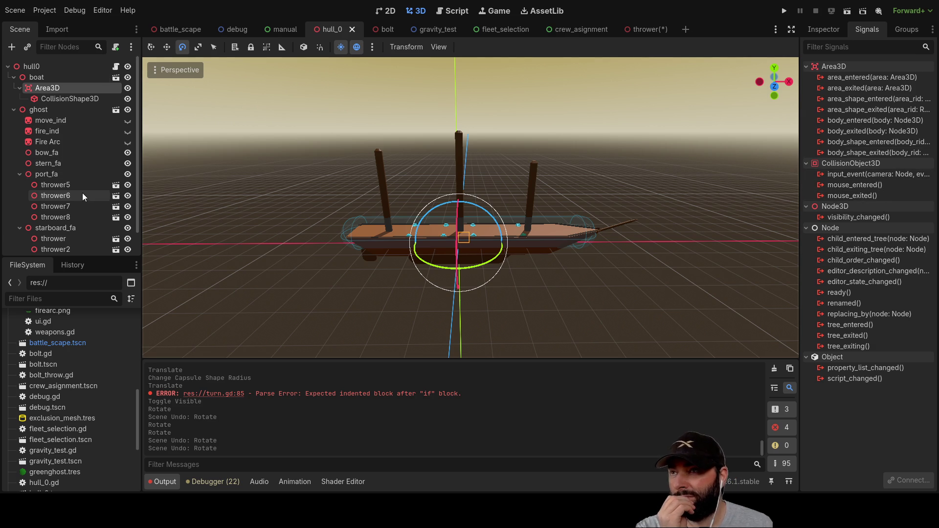
left_click(847, 188)
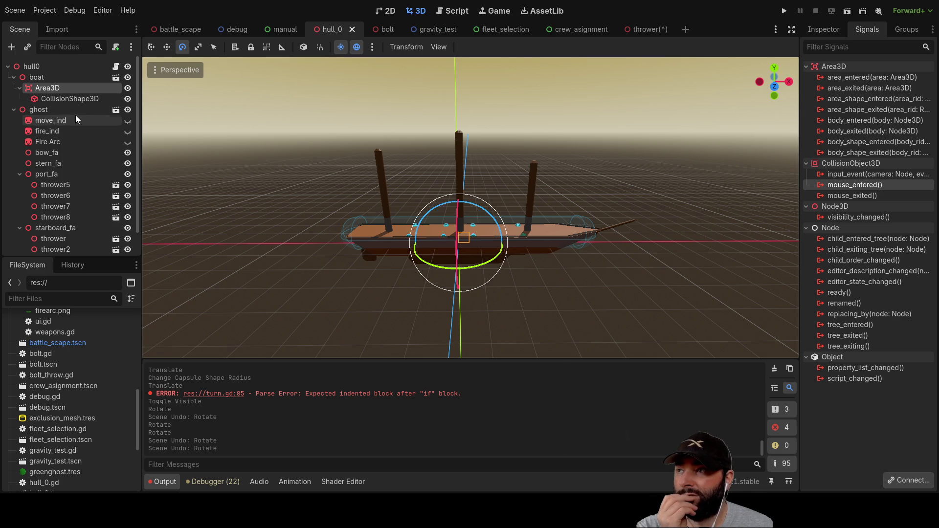
left_click(66, 67)
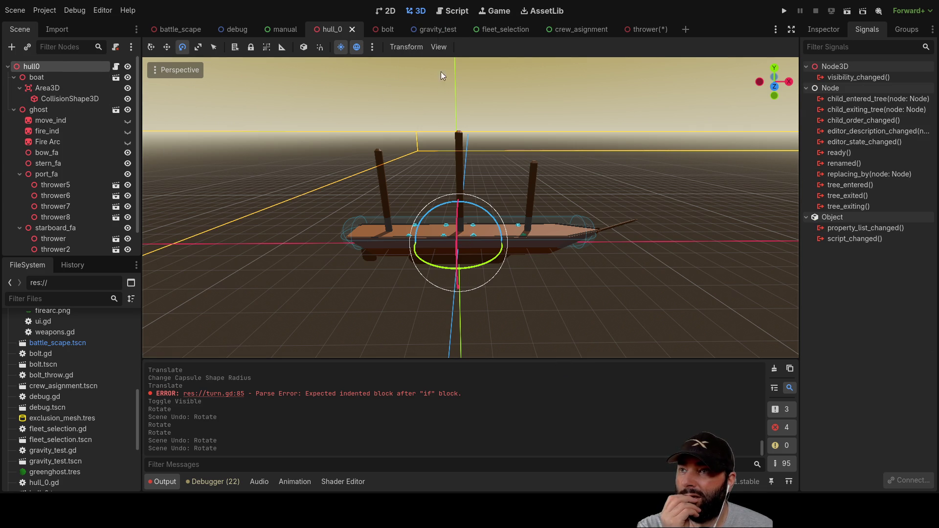
left_click(457, 11)
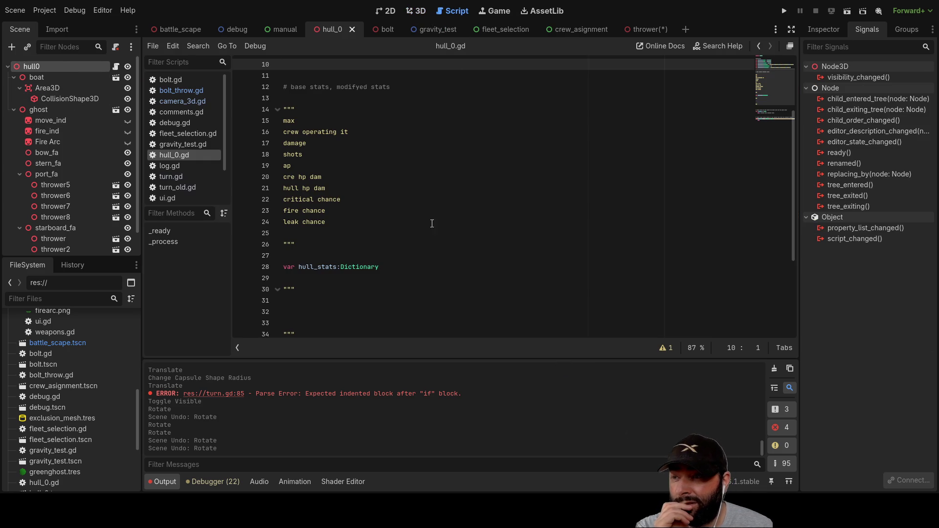
- Delete the extra blank lines below the hull_stats Dictionary in hull_0.gd
scroll(436, 222, "up", 3)
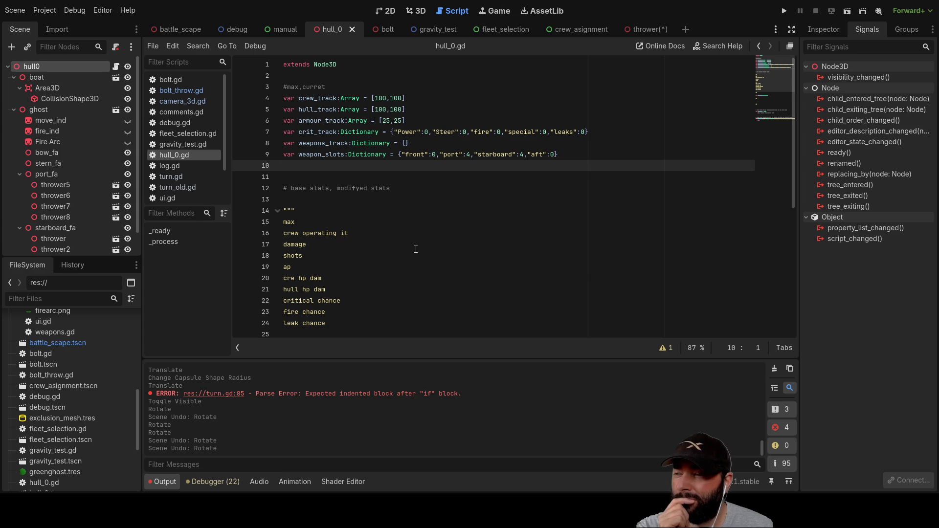
scroll(416, 248, "down", 7)
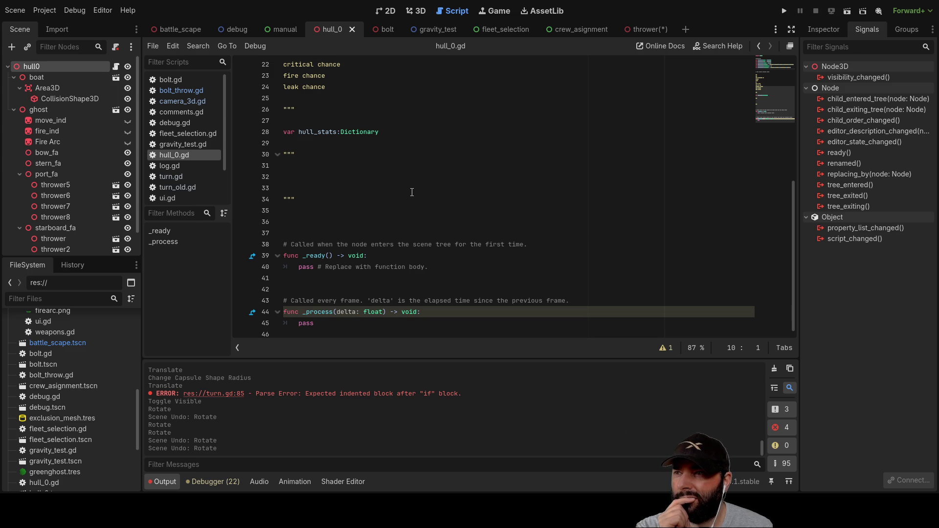
scroll(433, 207, "up", 1)
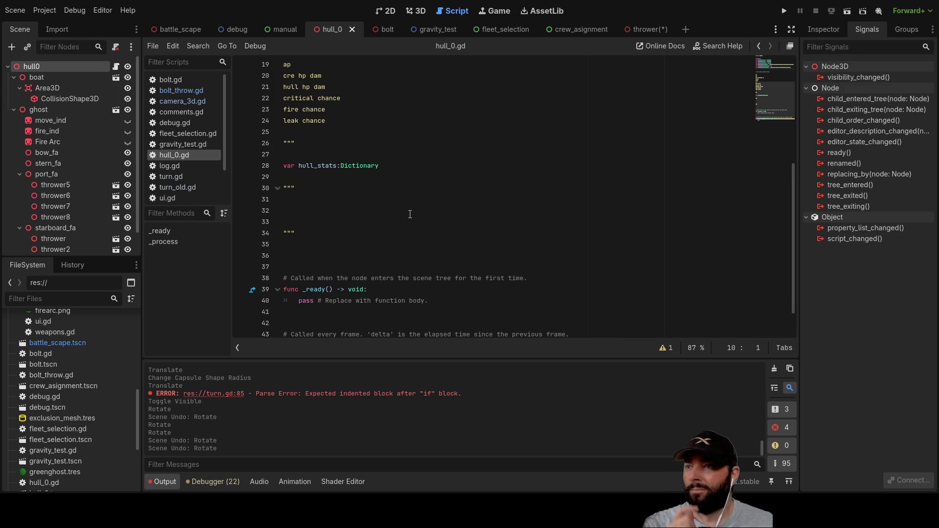
left_click(312, 208)
key("Up")
key("Delete")
key("Delete")
key("Delete")
- Remove the empty triple-quoted docstring block so _ready follows the hull_stats Dictionary directly
scroll(399, 224, "up", 6)
scroll(398, 224, "up", 1)
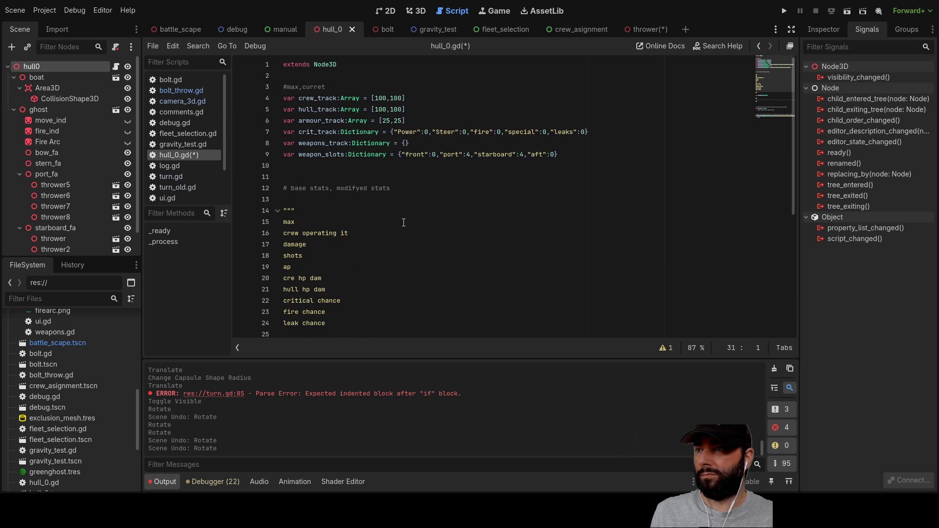
scroll(403, 223, "down", 5)
scroll(398, 229, "up", 2)
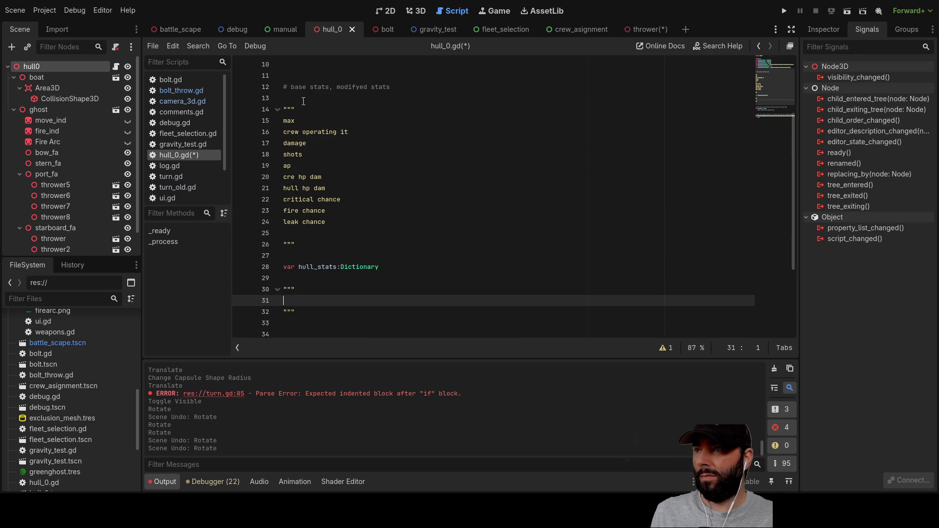
scroll(399, 247, "down", 3)
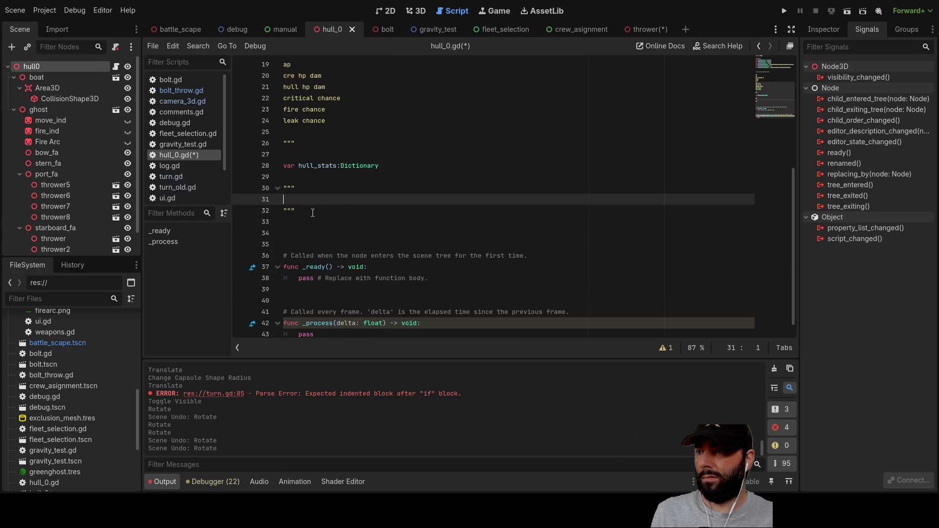
left_click(342, 228)
key("Up")
key("Up")
key("Up")
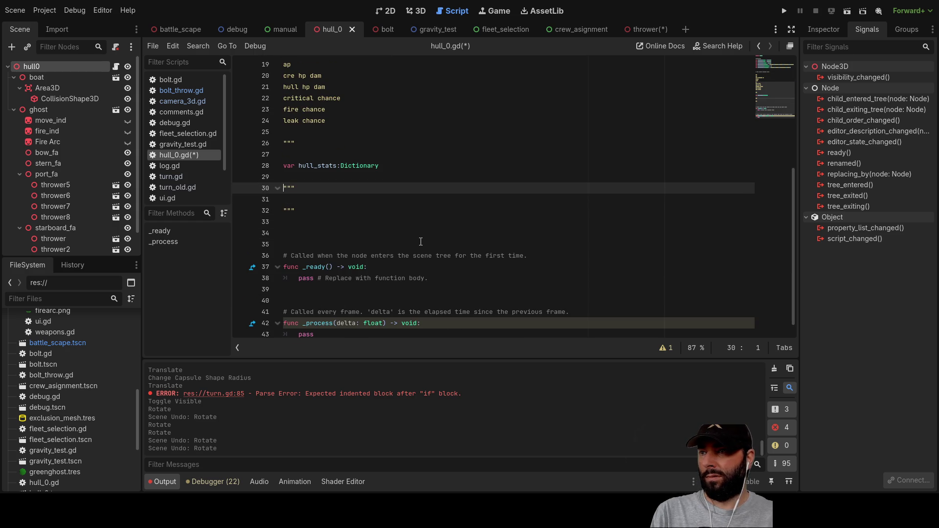
left_click(339, 234)
key("shift+Up")
key("shift+Up")
key("shift+Up")
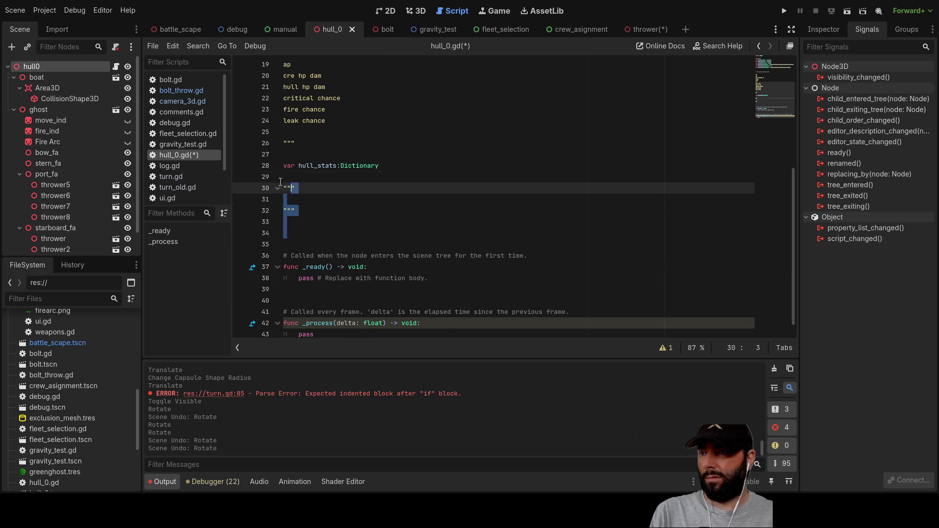
key("BackSpace")
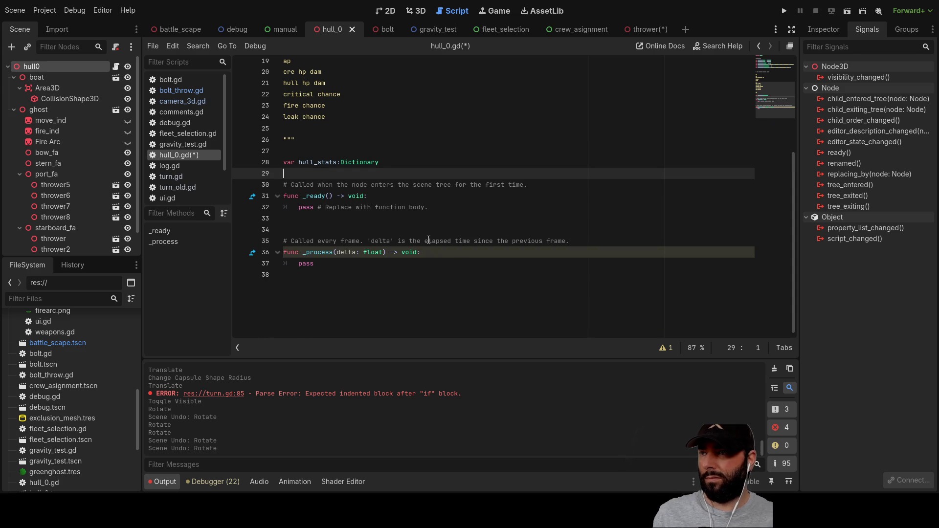
left_click(66, 101)
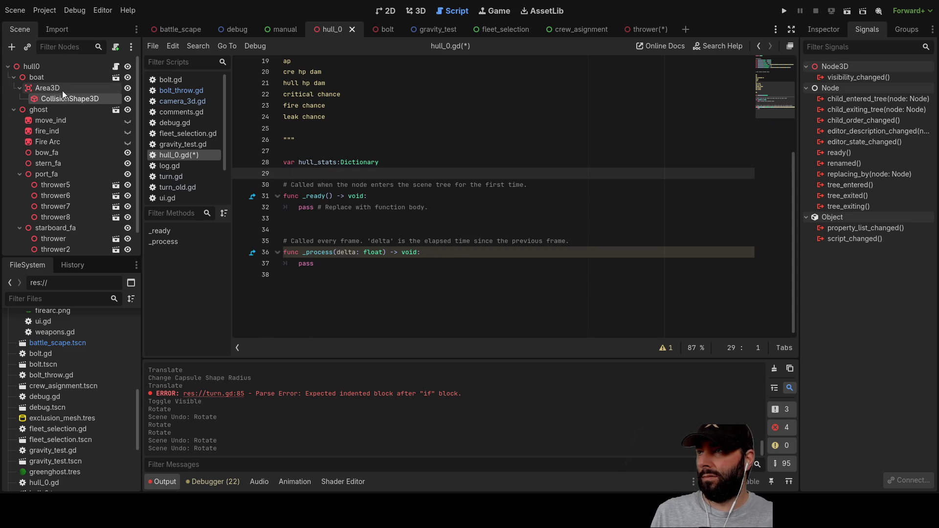
- Connect the Area3D's mouse_entered and mouse_exited signals to new hull_0.gd stubs and trim blank lines
left_click(62, 90)
left_click(855, 184)
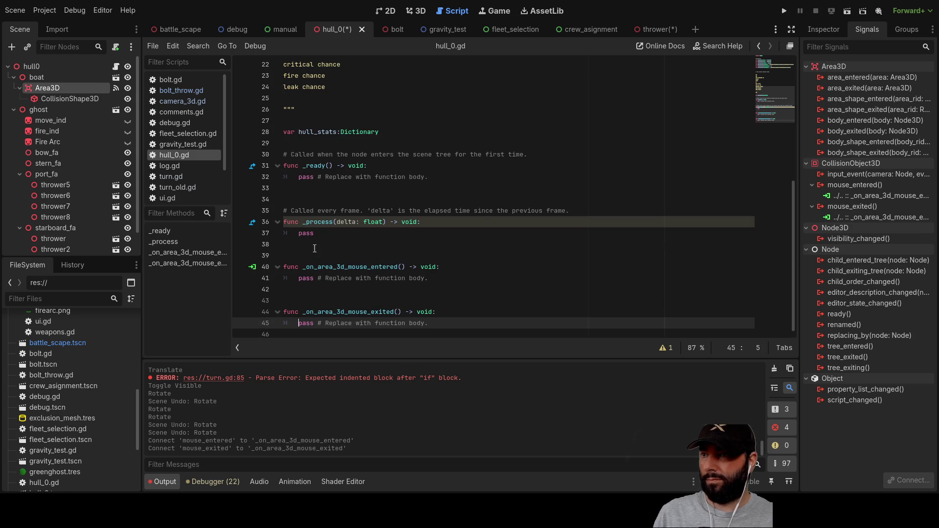
left_click(342, 289)
key("Delete")
key("Up")
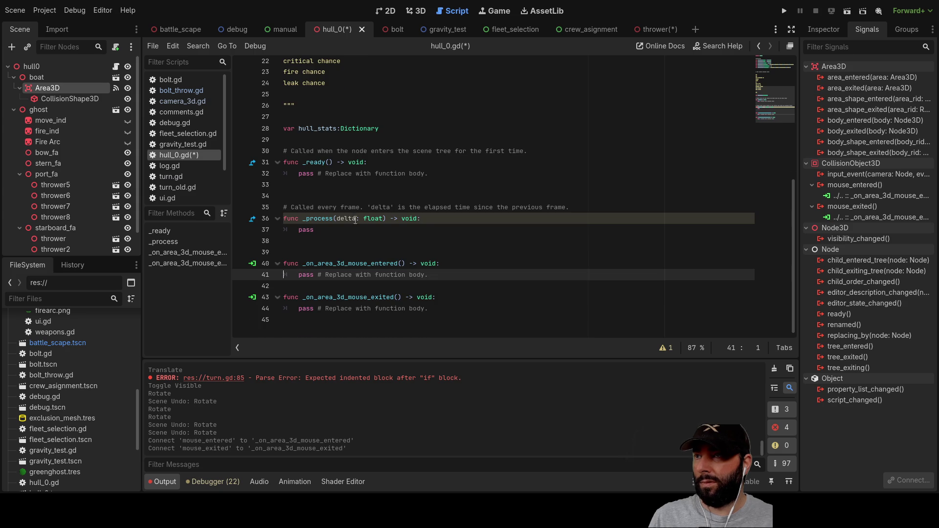
scroll(377, 176, "up", 5)
left_click(290, 166)
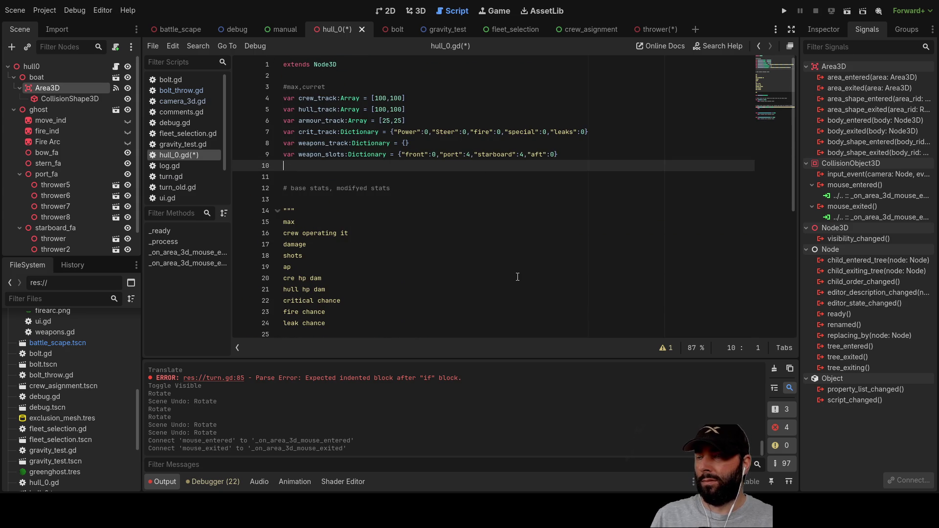
- Add the line signal mouse_signal(boolean) below the tracking variables in hull_0.gd
key("Return")
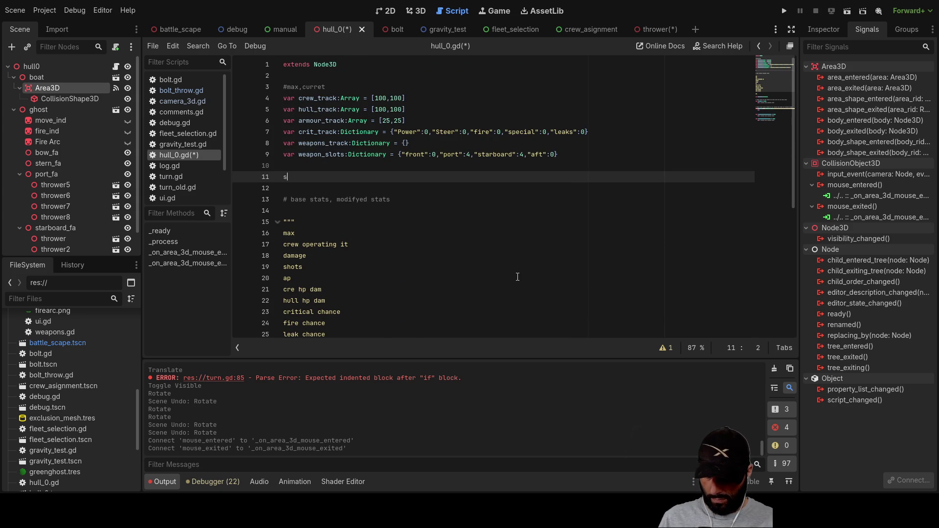
type("ignal mouse")
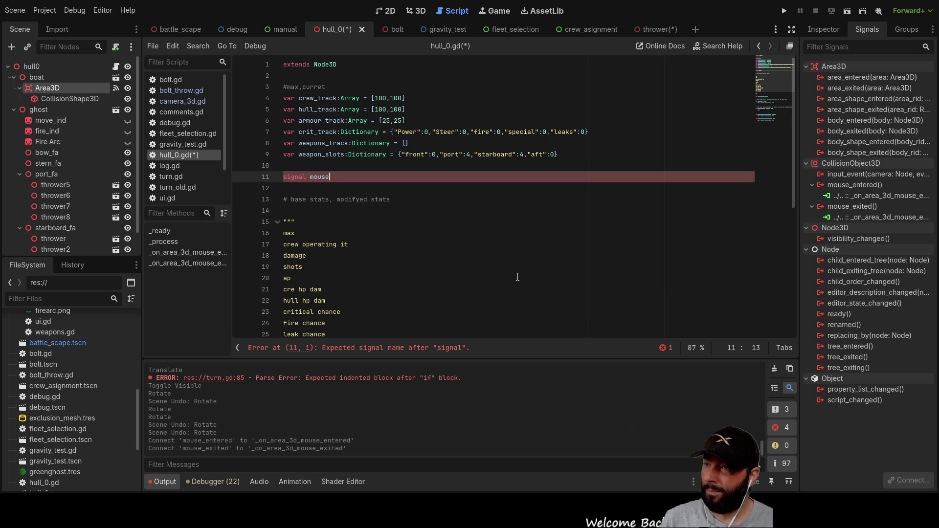
type("_si")
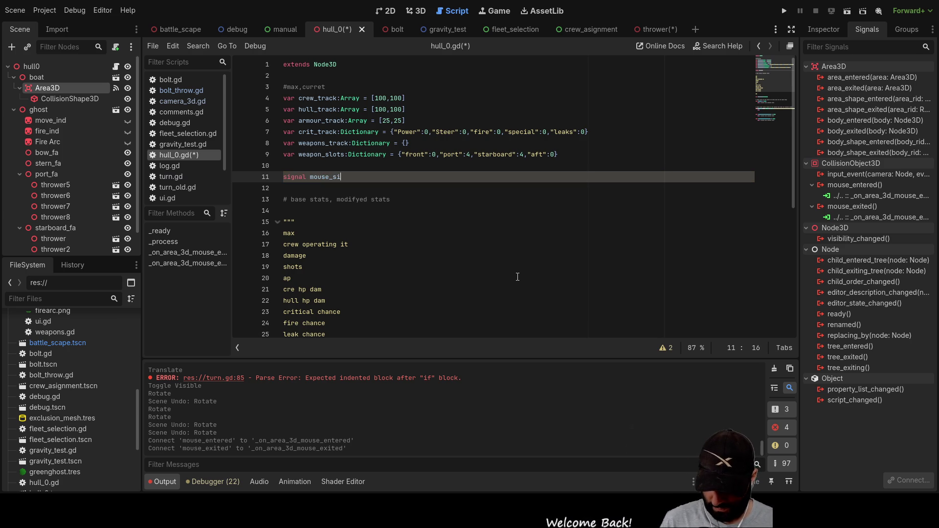
type("gnal")
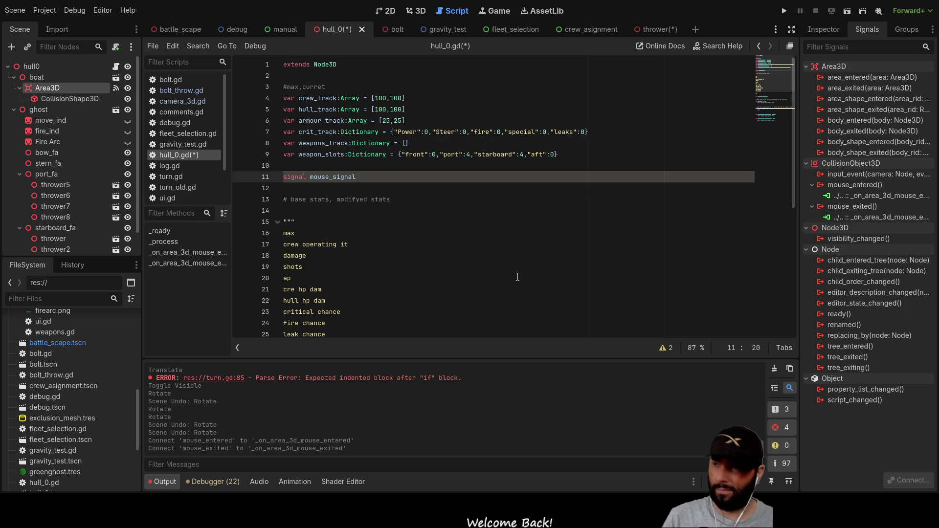
key("Down")
key("Up")
type("(")
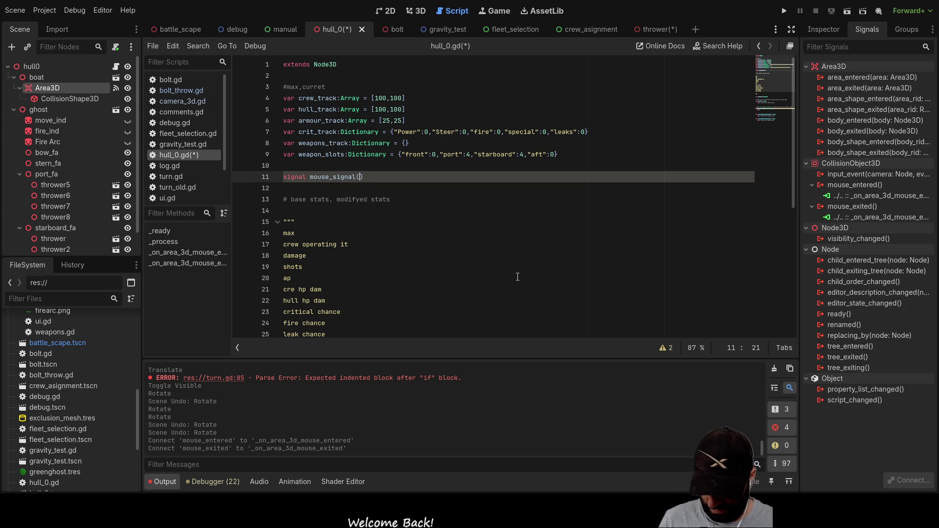
type("bool")
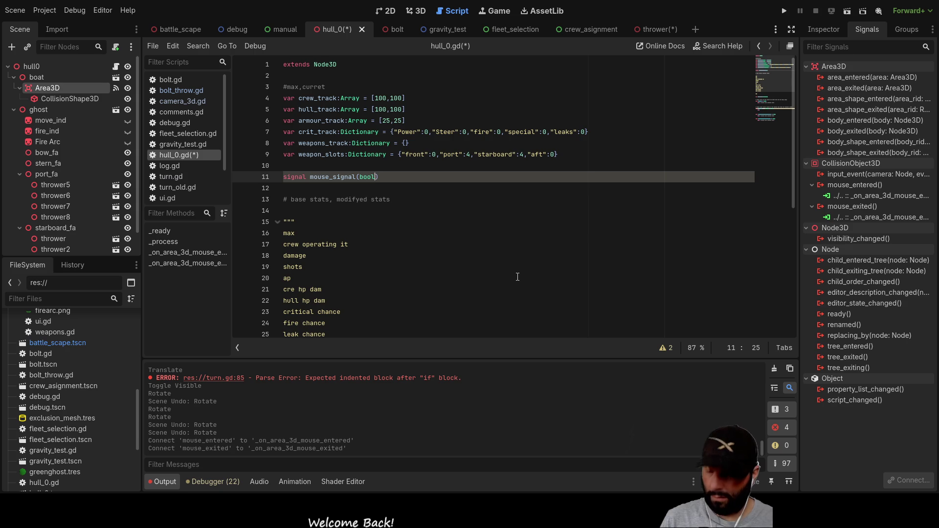
type("ean")
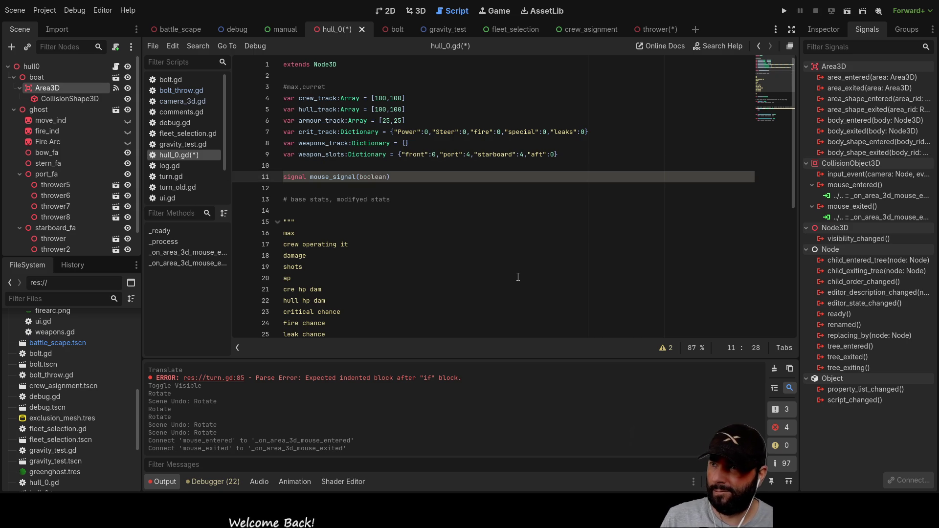
double_click(337, 177)
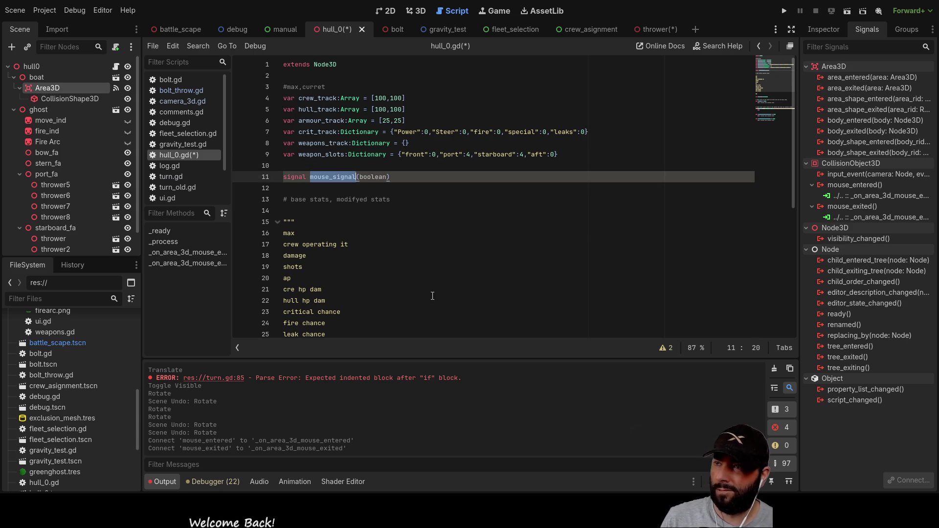
- Replace the entered handler's pass with emit_signal("mouse_signal",true)
scroll(419, 299, "down", 7)
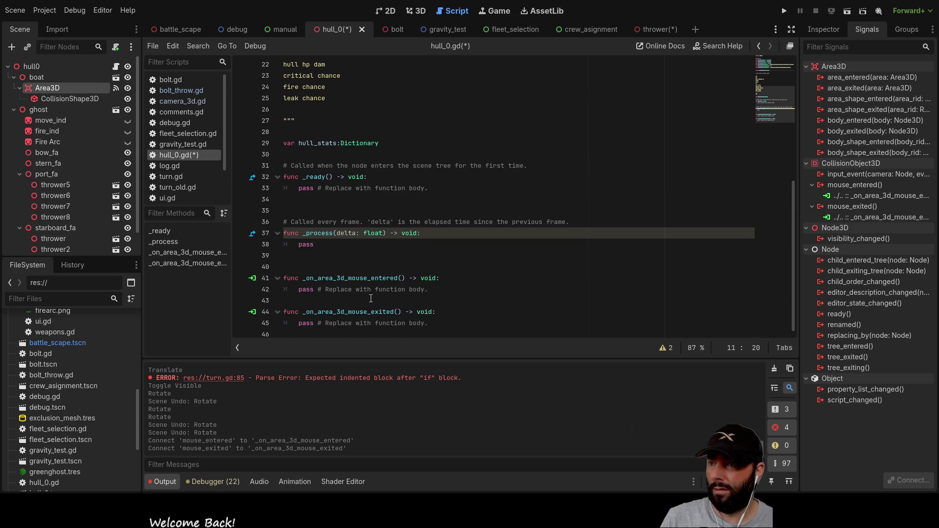
left_click_drag(300, 289, 429, 291)
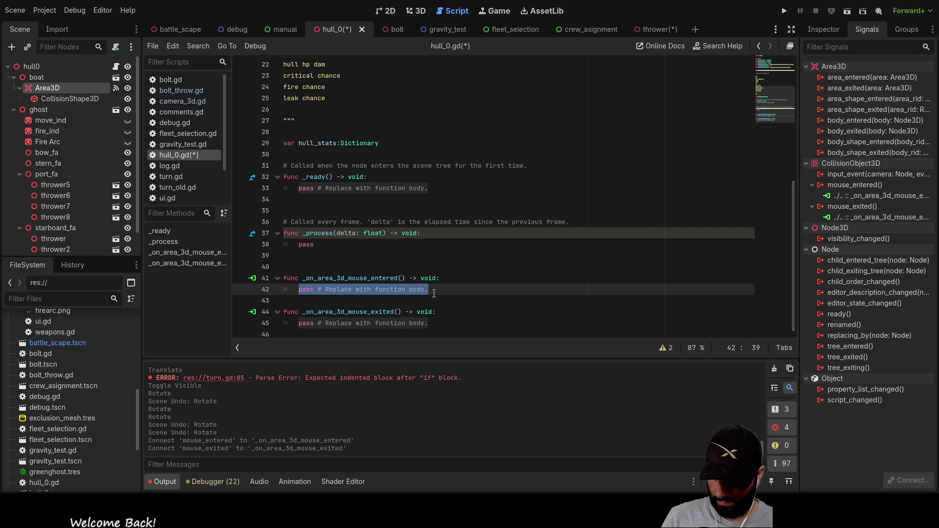
type("emit")
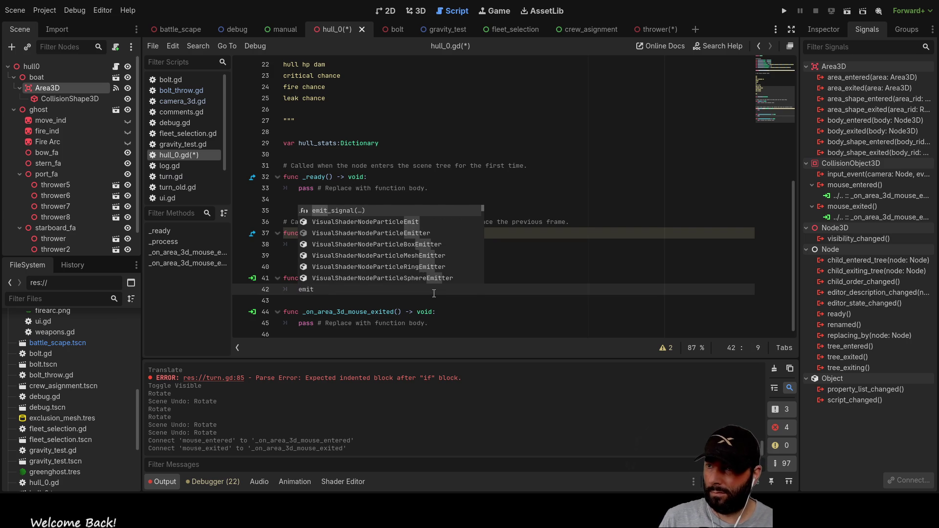
key("Return")
type("\"mo")
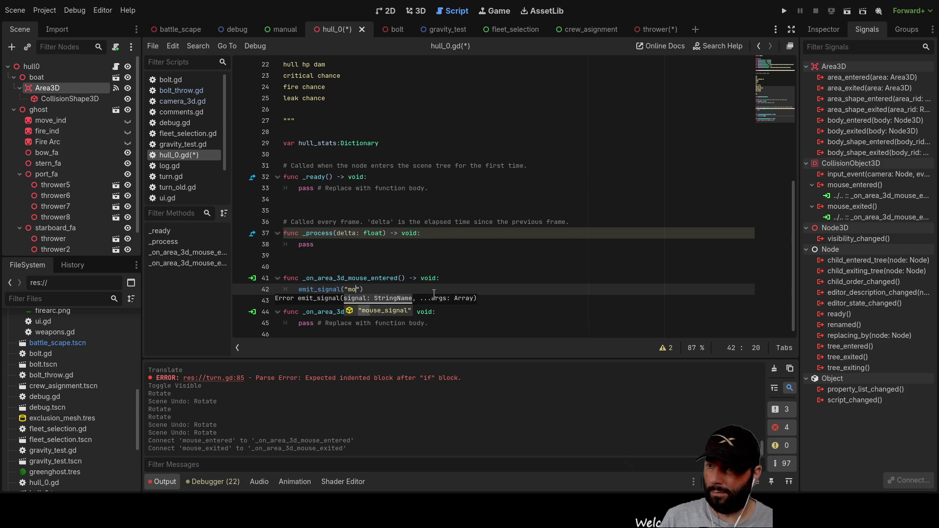
key("Return")
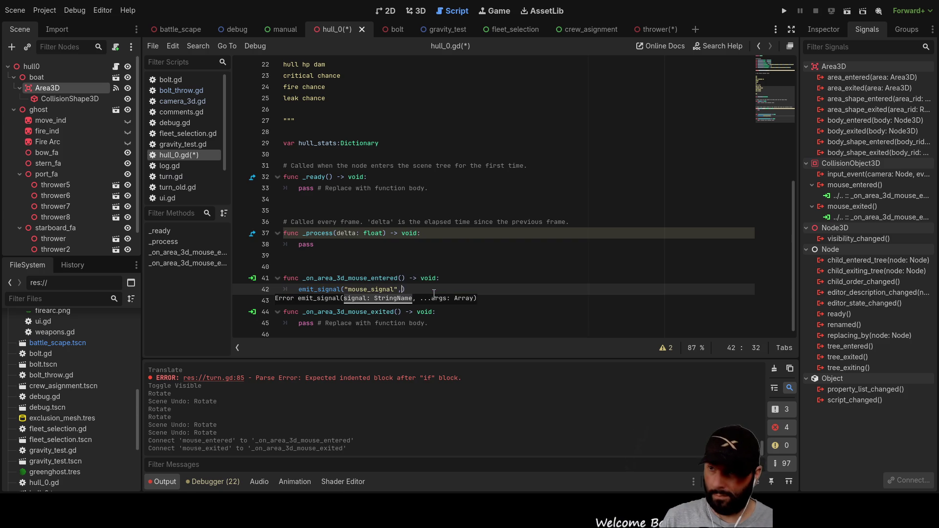
type(",true")
- Copy that emit call into the exited handler and change its argument to false
left_click_drag(441, 294, 298, 290)
key("ctrl+c")
left_click_drag(300, 324, 436, 323)
key("ctrl+v")
key("Left")
key("ctrl+shift+Left")
type("false")
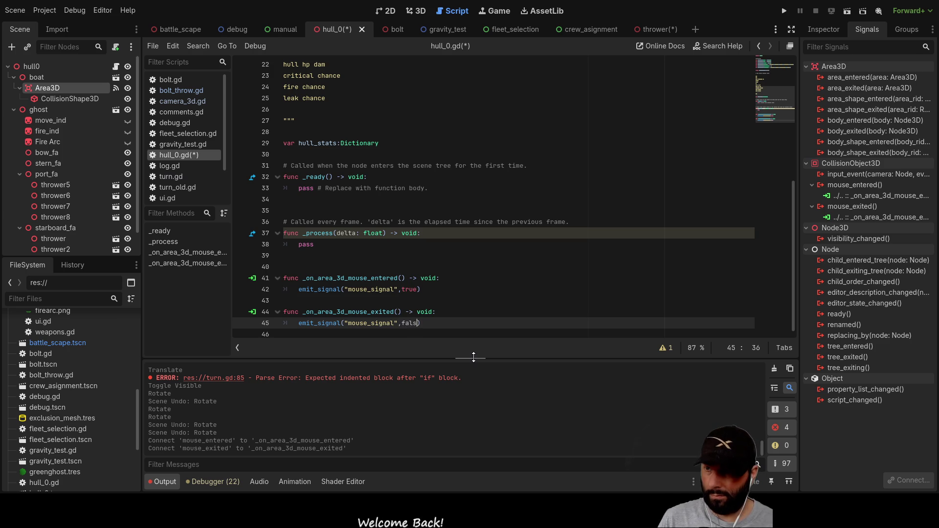
key("Up")
key("Up")
key("Up")
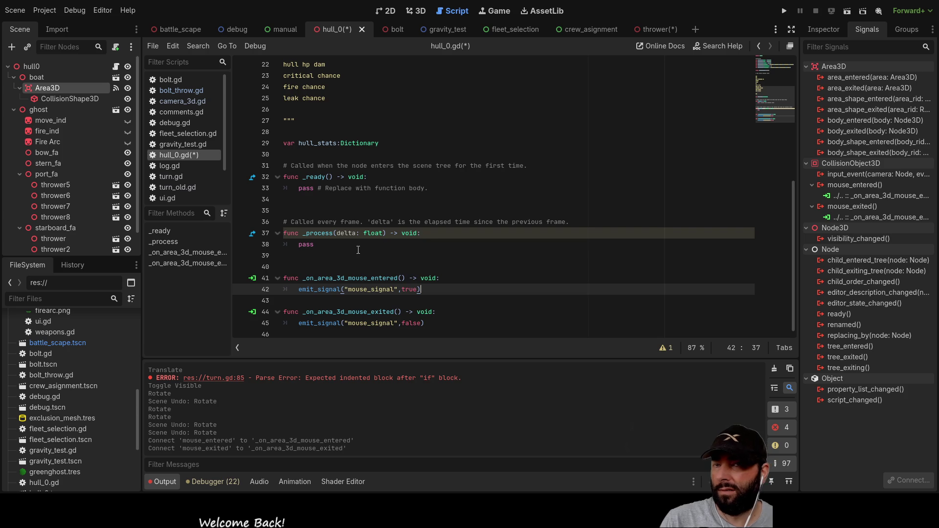
- In battle_scape, connect hull0's mouse_signal to a new _on_hull_0_mouse_signal handler on the Turn node
left_click(168, 36)
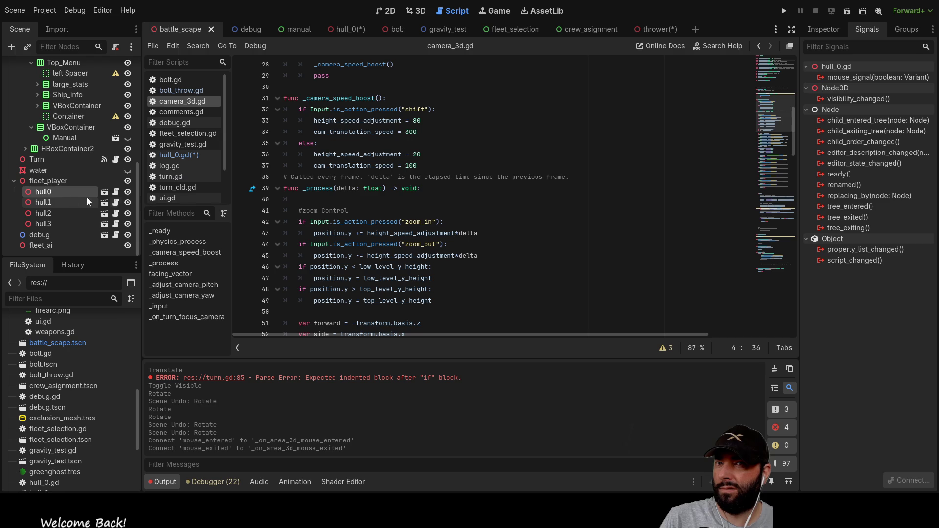
left_click(857, 77)
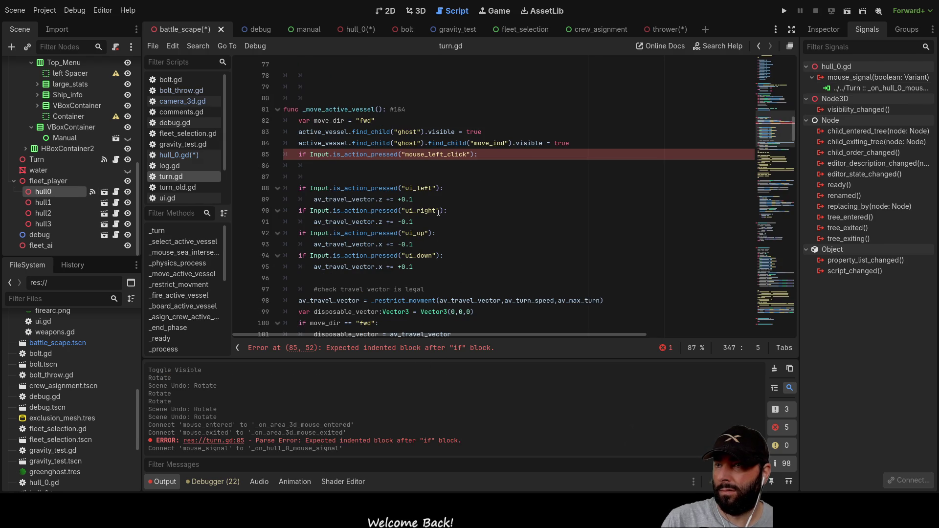
- Go to the line 85 error in turn.gd and start typing 'and' after the mouse_left_click check
scroll(442, 209, "down", 5)
scroll(442, 209, "down", 20)
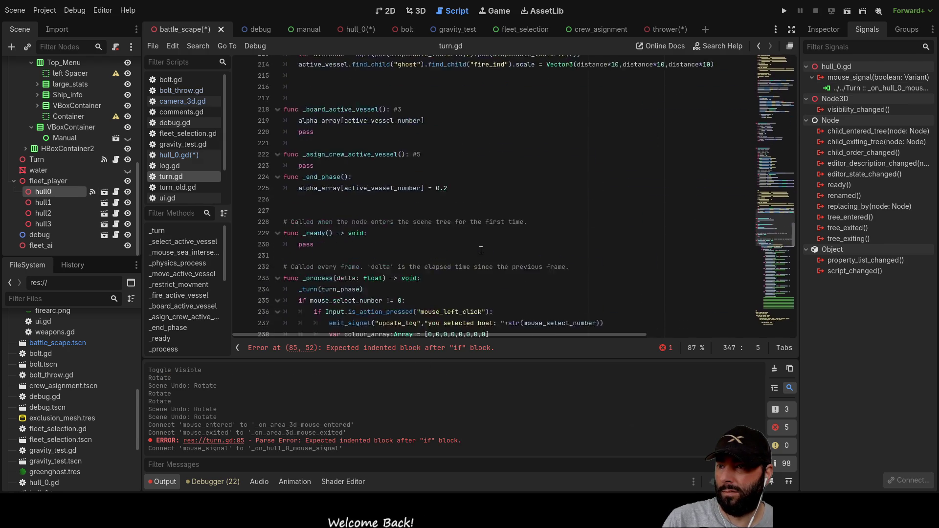
scroll(482, 265, "down", 20)
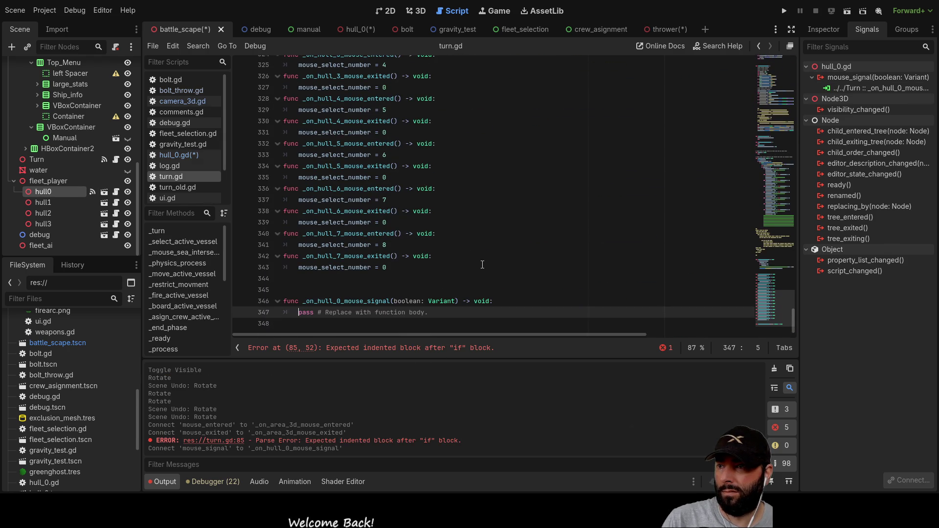
scroll(431, 282, "up", 20)
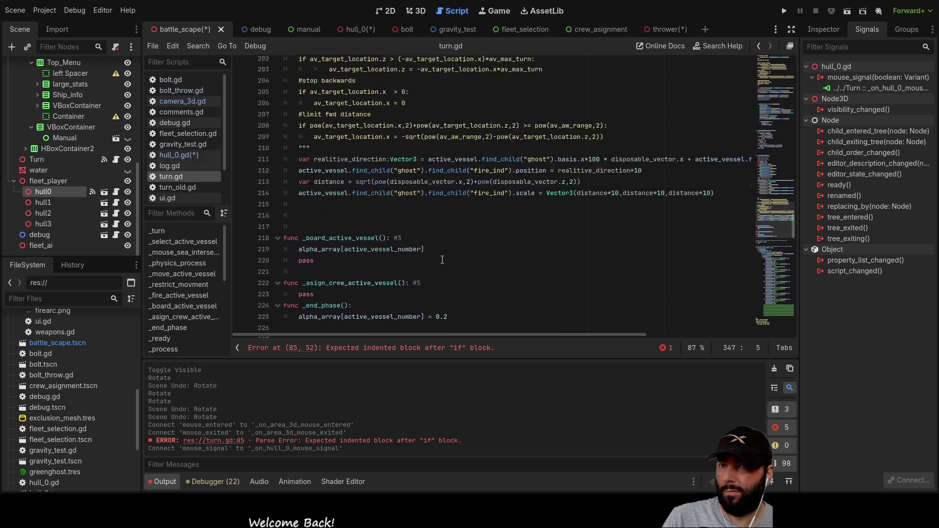
scroll(442, 263, "up", 6)
scroll(428, 265, "up", 20)
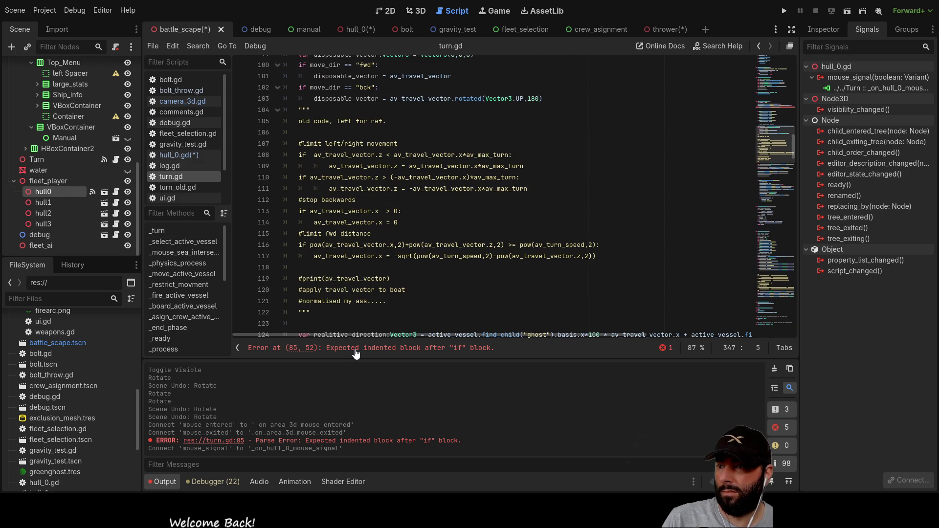
left_click(356, 348)
left_click(413, 215)
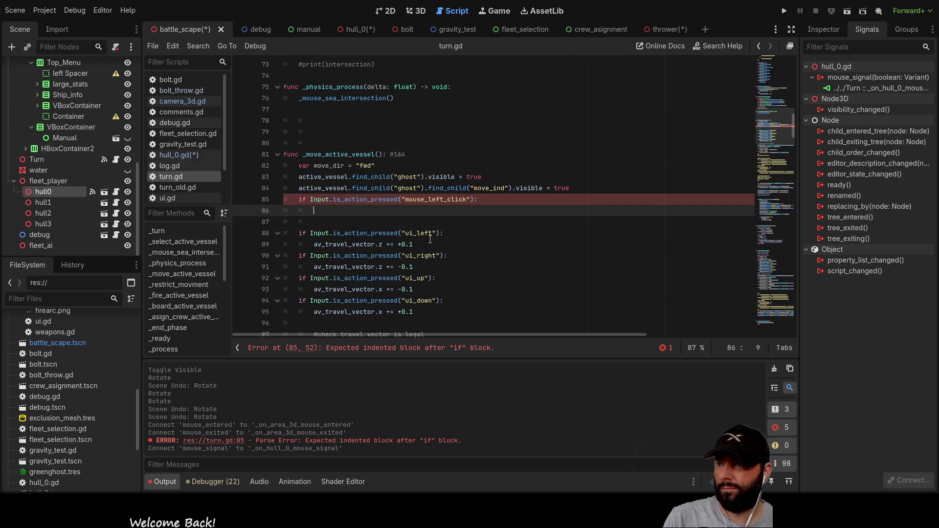
key("Up")
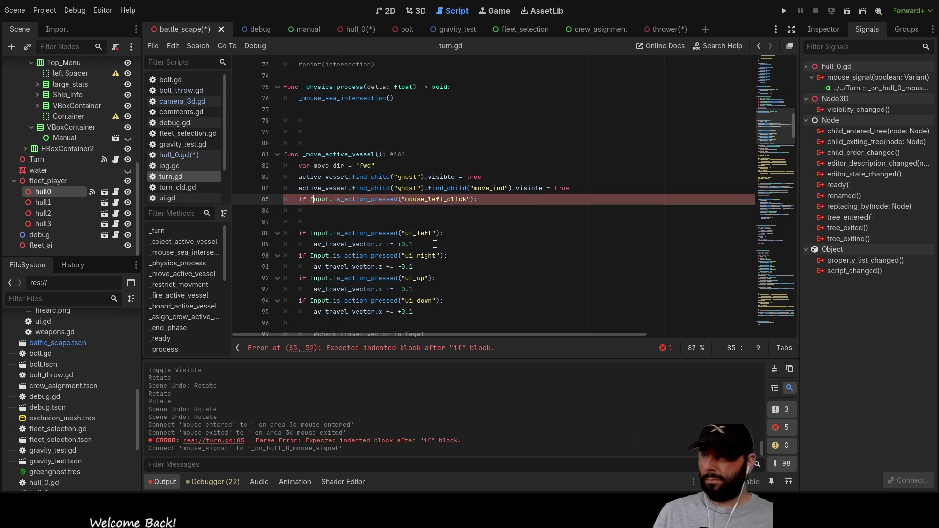
key("ctrl+Right")
key("ctrl+Right")
key("ctrl+Right")
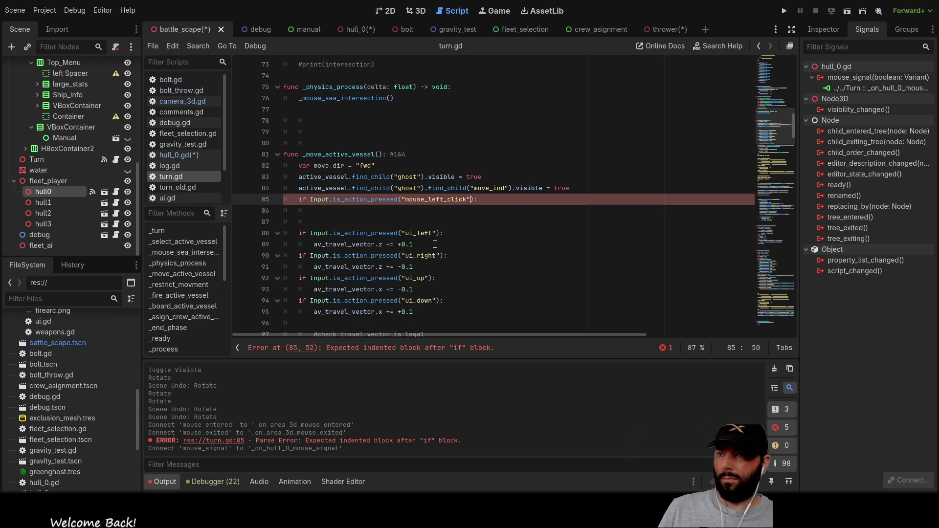
type("and")
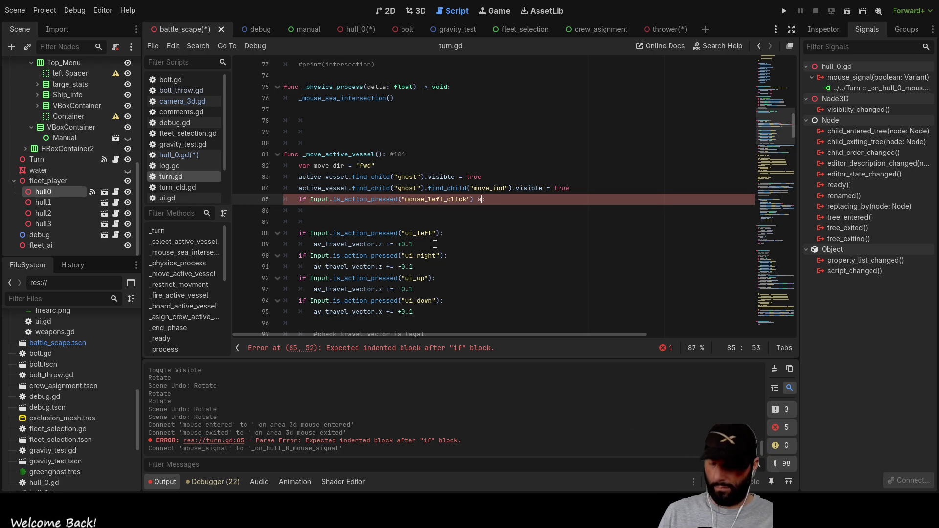
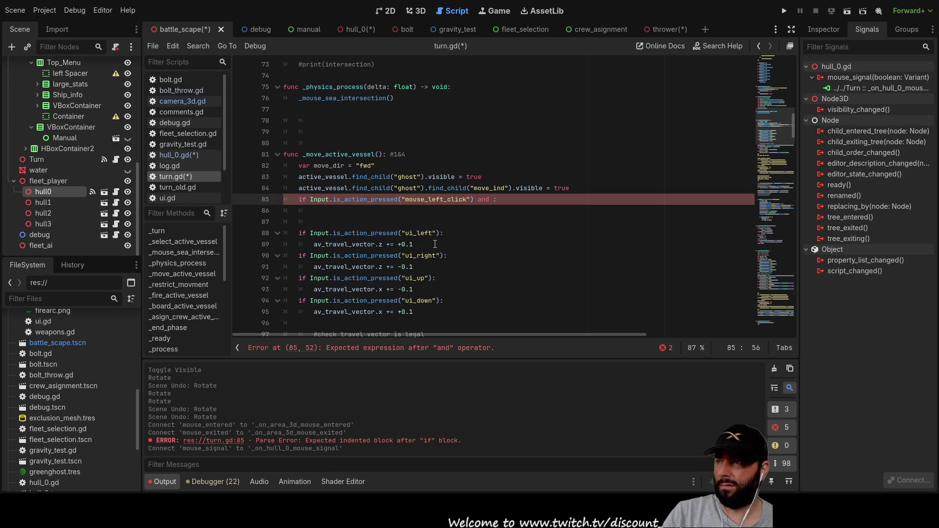
- Check hull1, hull3 and fleet_player in the Scene dock, then view fleet_selection in 2D
left_click(53, 201)
left_click(50, 223)
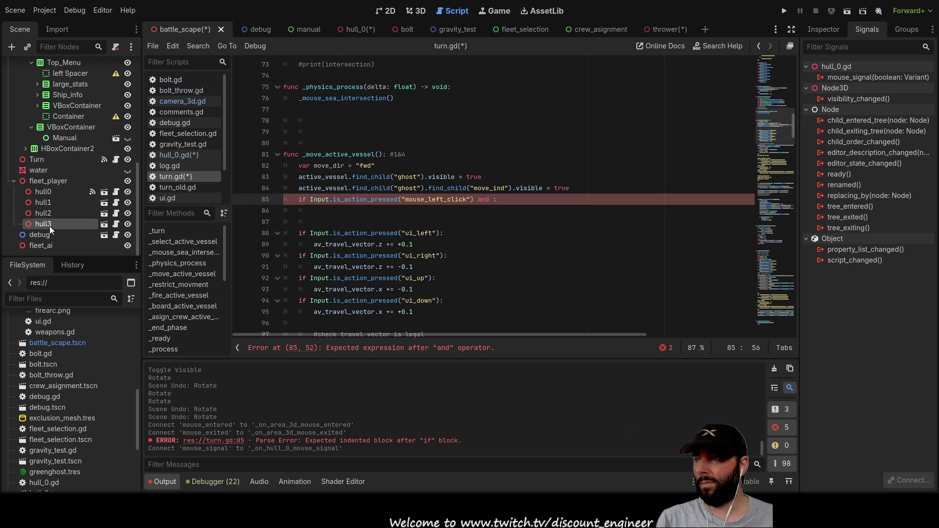
left_click(49, 192)
left_click(54, 180)
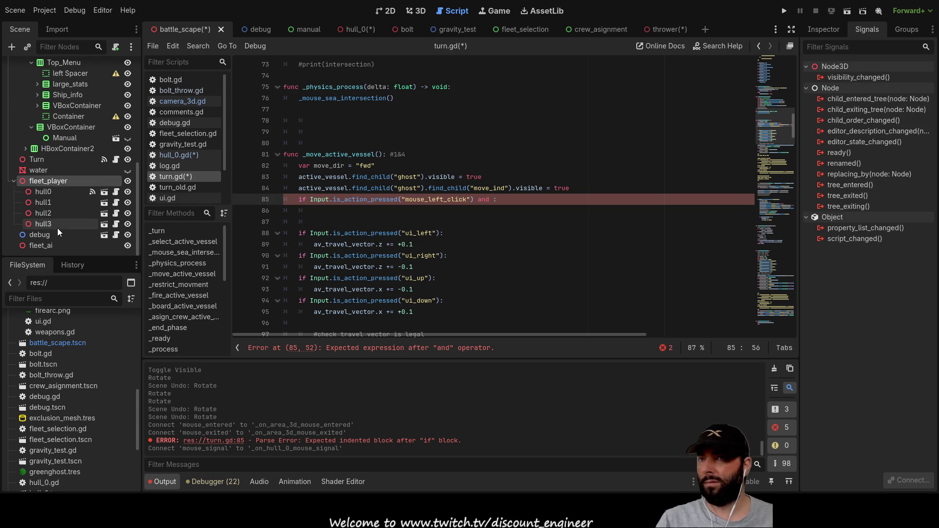
left_click(512, 29)
left_click(383, 15)
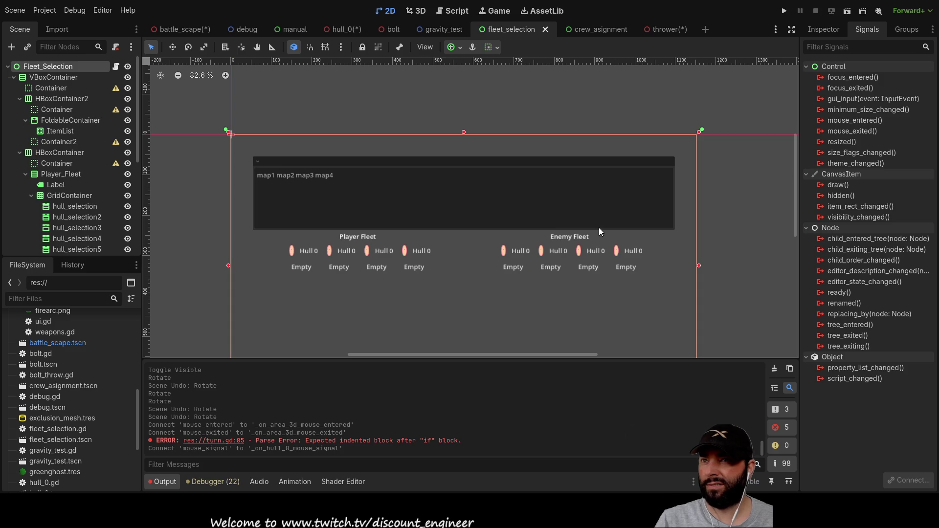
- Return to the battle_scape scene tab and bring up the Game workspace
left_click(177, 30)
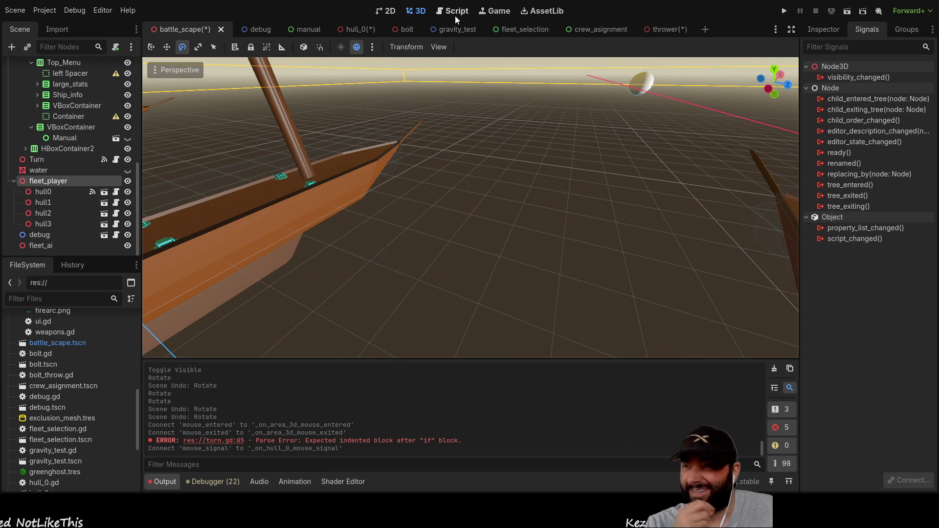
left_click(499, 11)
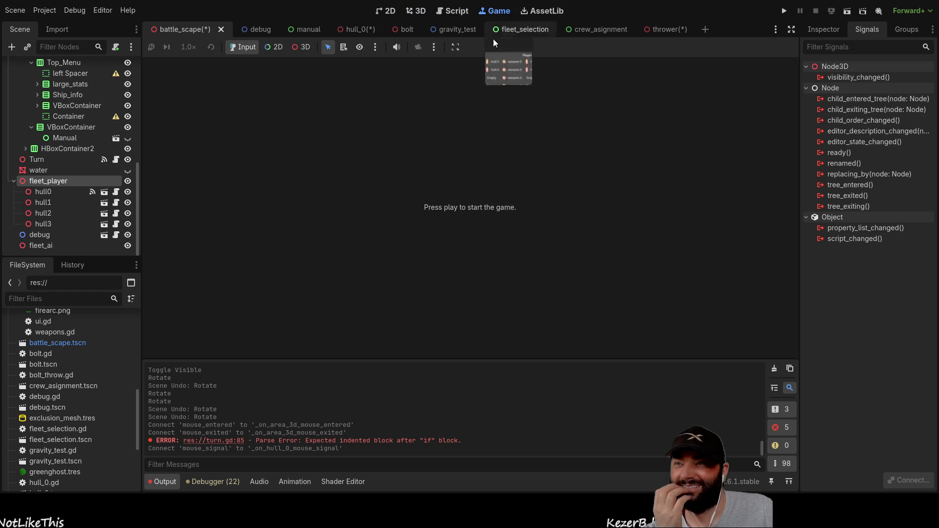
- Look over the battle scene's 2D and 3D views, then launch the game to test it
left_click(388, 12)
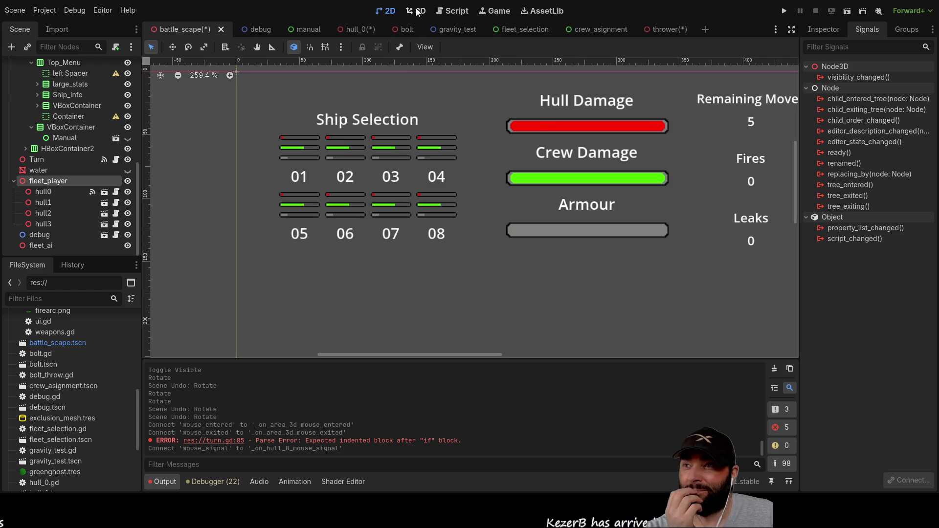
left_click(417, 11)
scroll(515, 271, "down", 6)
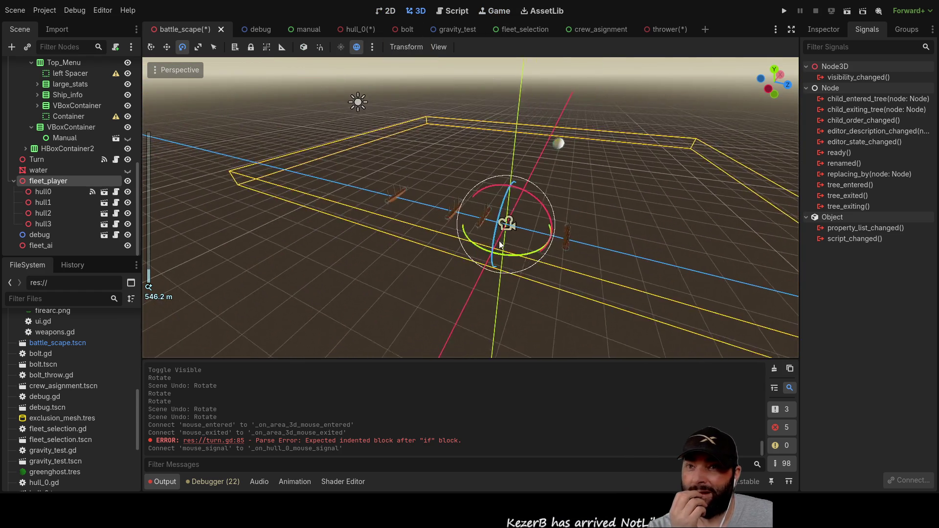
scroll(500, 245, "up", 5)
left_click(784, 11)
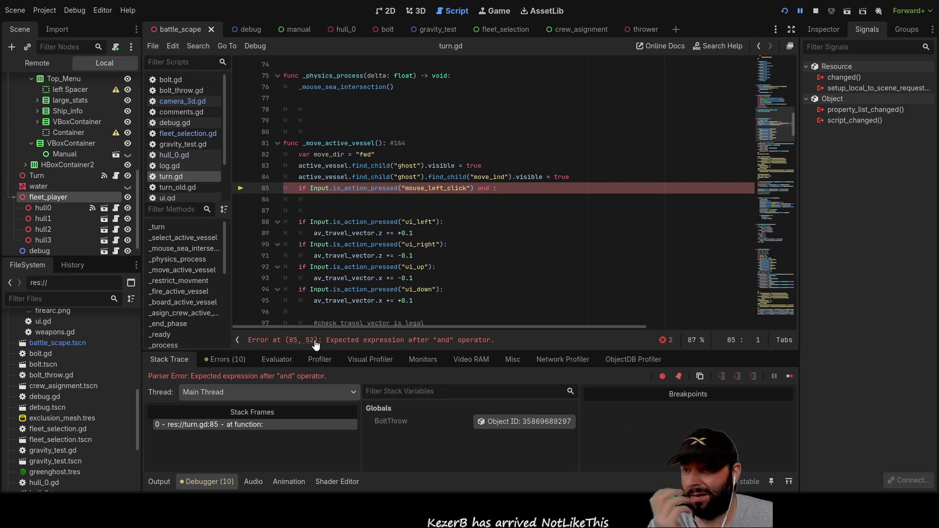
- Remove the dangling 'and' on line 85, add 'pass' on line 86, and rerun the game
left_click(492, 188)
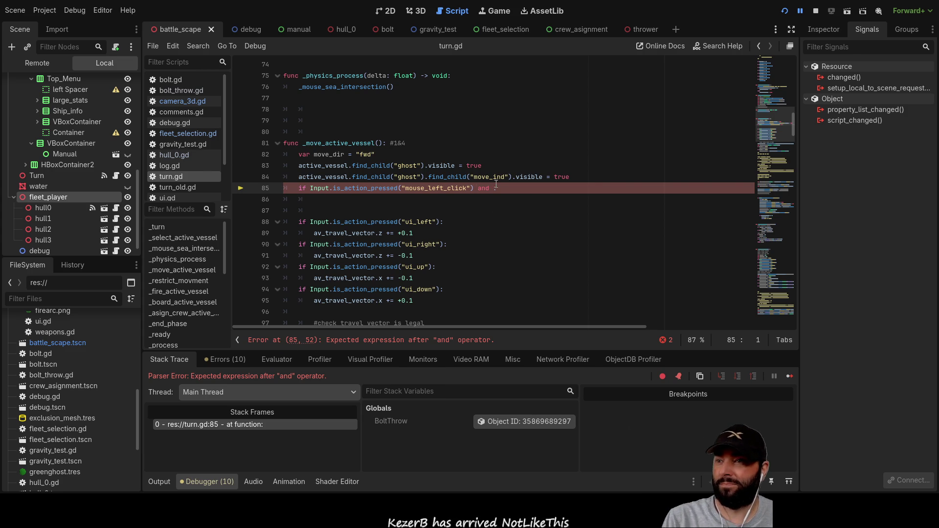
key("BackSpace")
key("BackSpace")
key("BackSpace")
key("BackSpace")
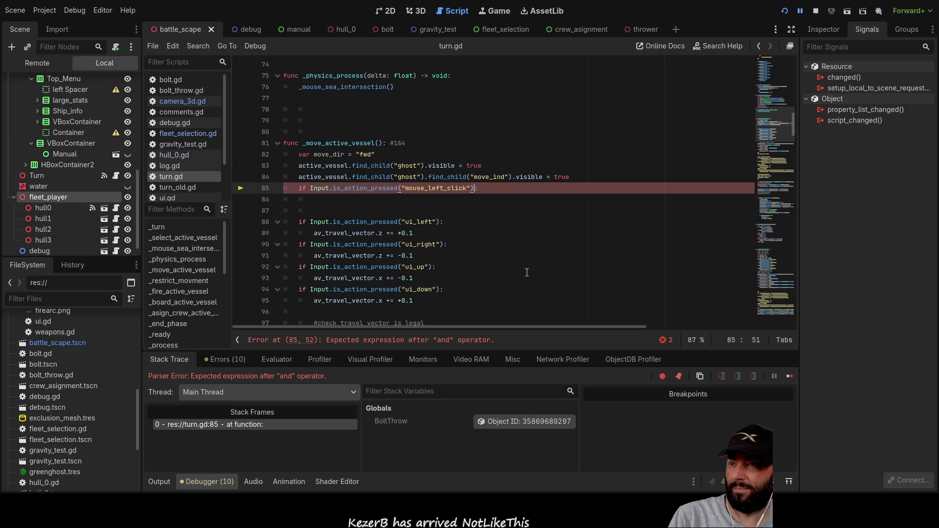
type(":")
left_click(346, 207)
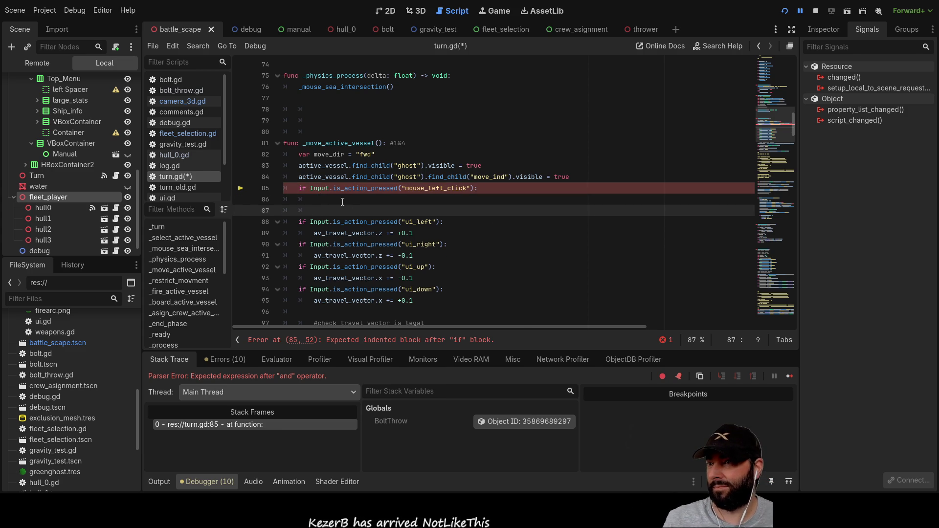
left_click(341, 199)
type("pass")
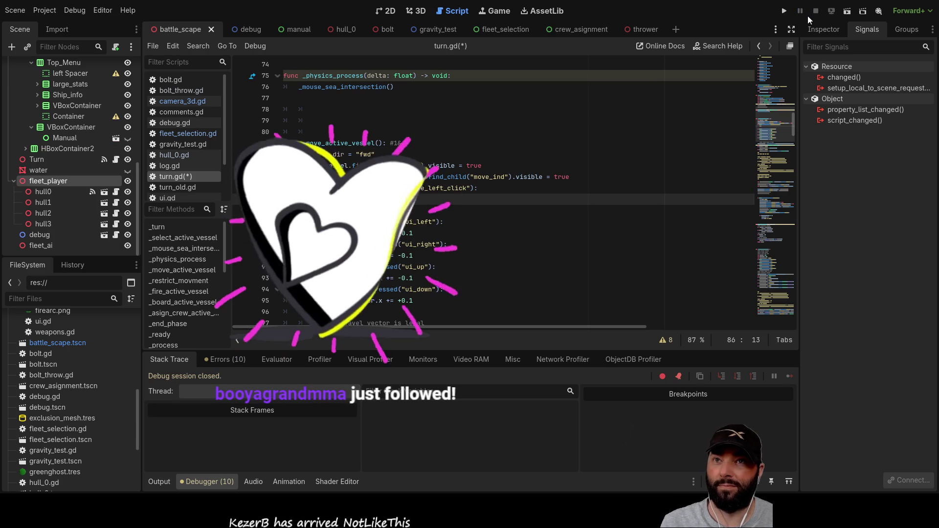
left_click(785, 11)
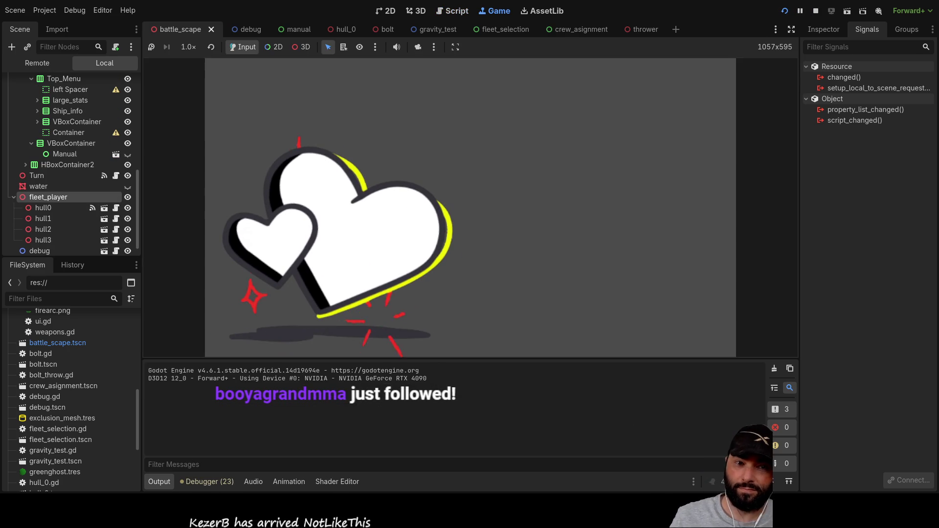
- Make the water visible in the running game and move the camera closer to the ships
key("w")
key("d")
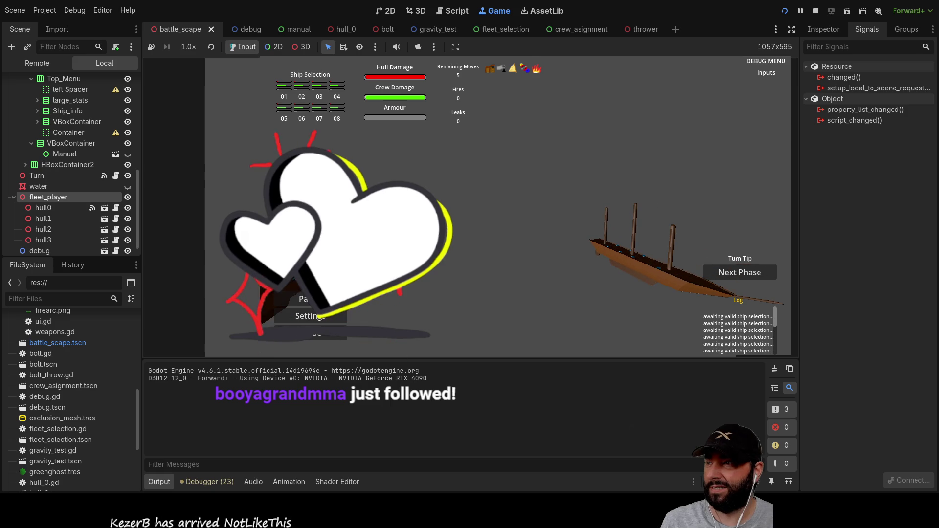
left_click(127, 186)
key("s")
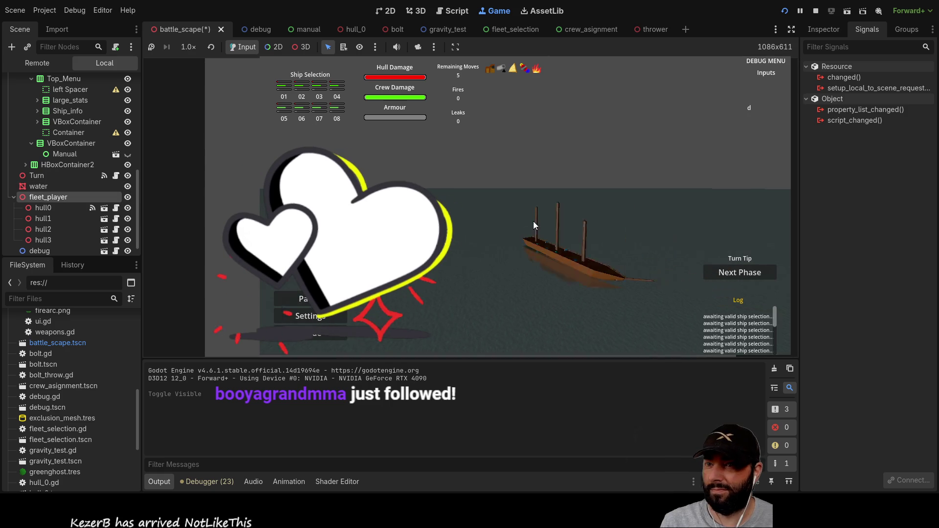
key("w")
key("d")
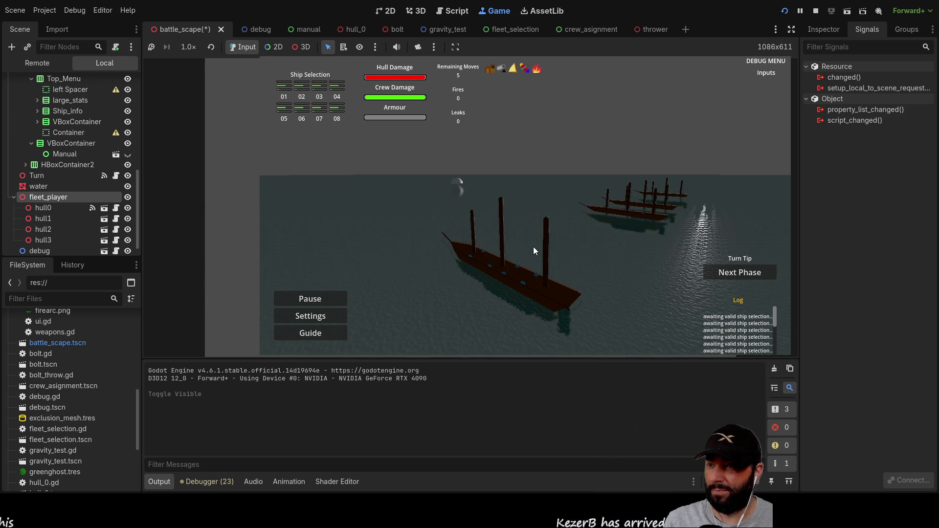
- Swing and tilt the camera around the fleet, then advance the turn to crew asignment
key("q")
scroll(533, 246, "down", 3)
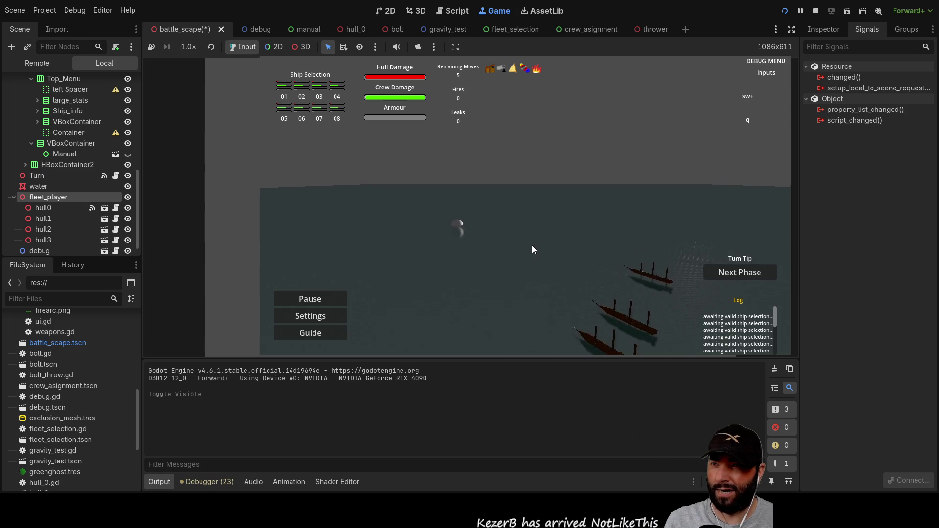
key("w")
key("d")
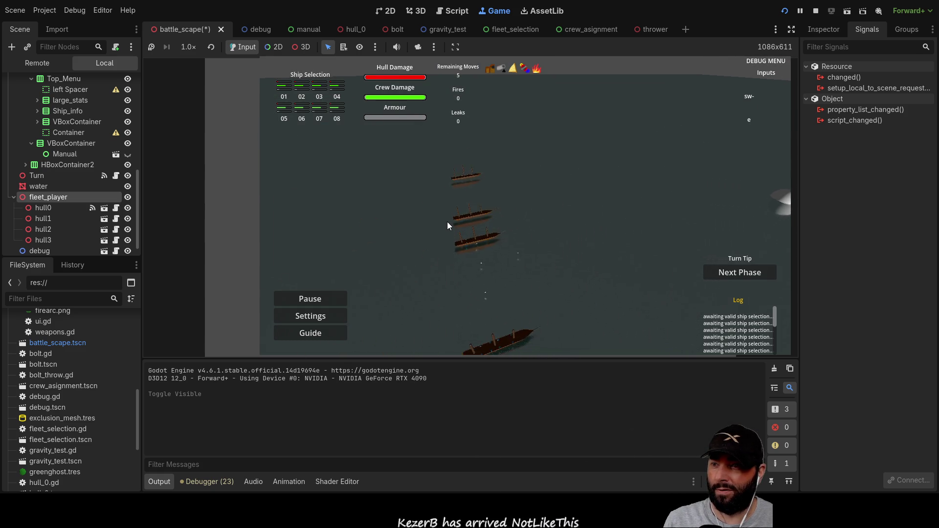
key("s")
key("e")
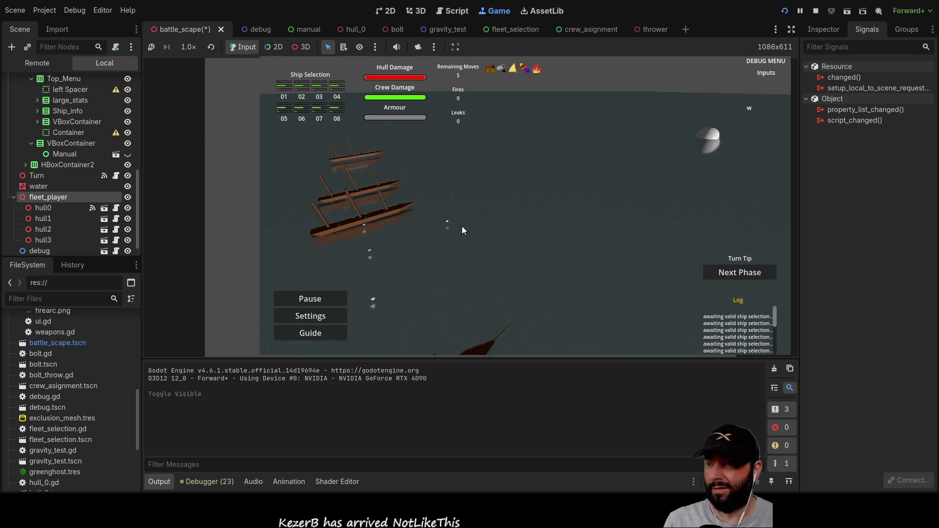
key("s")
key("w")
key("e")
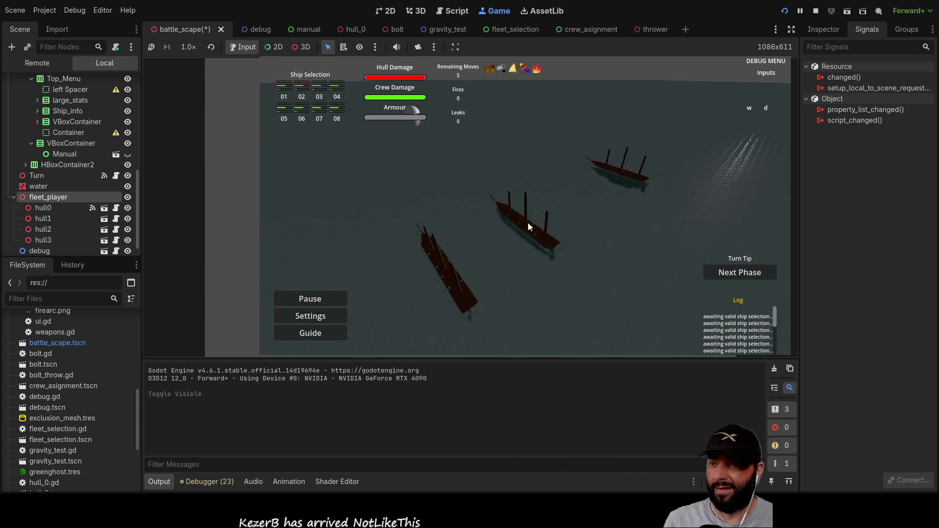
key("a")
key("s")
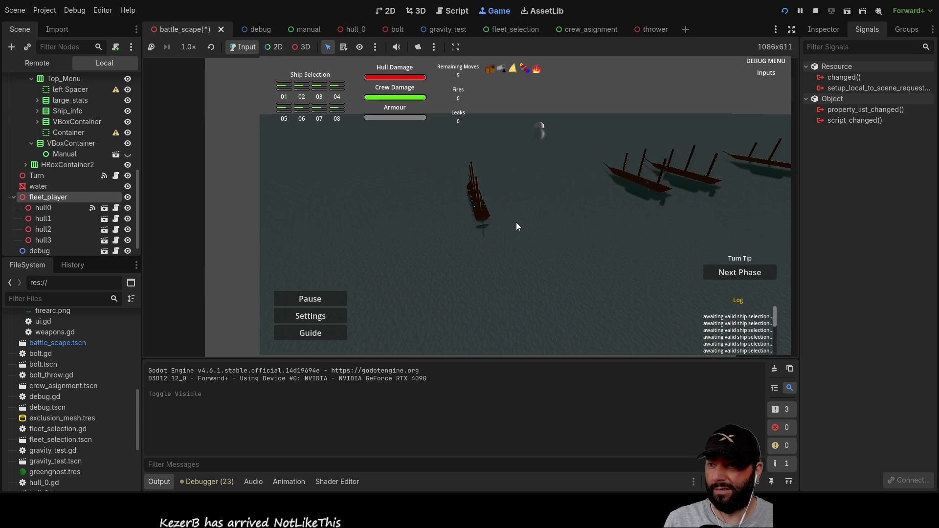
left_click(741, 276)
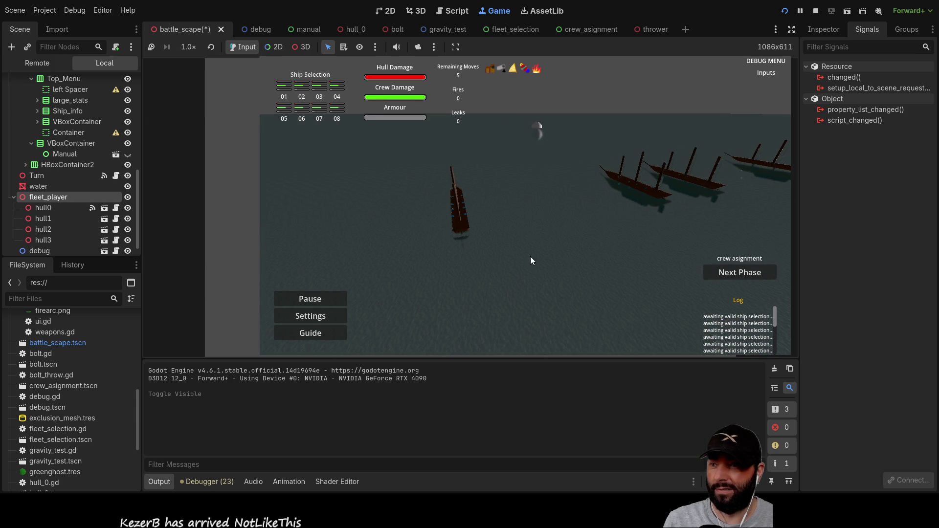
- Bring the camera onto the ships and advance to the first move phase
key("a")
key("s")
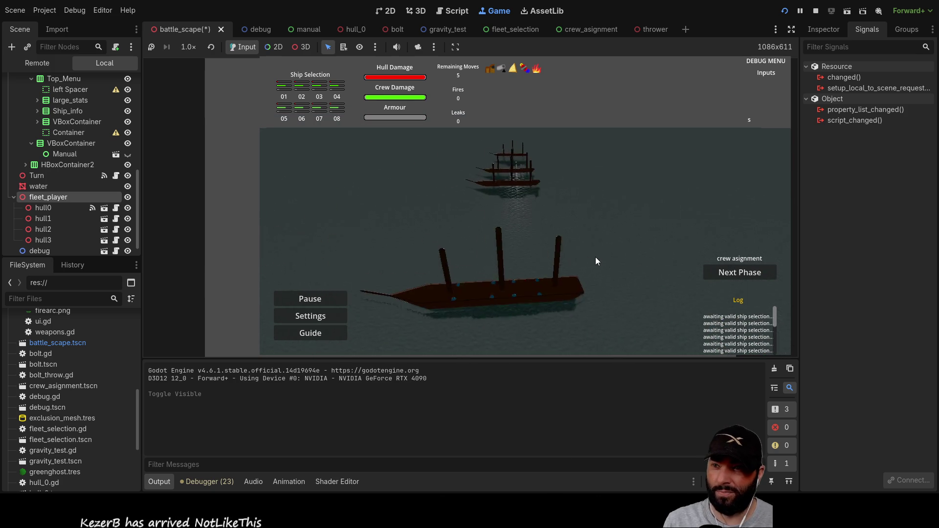
key("Tab")
key("Down")
key("Up")
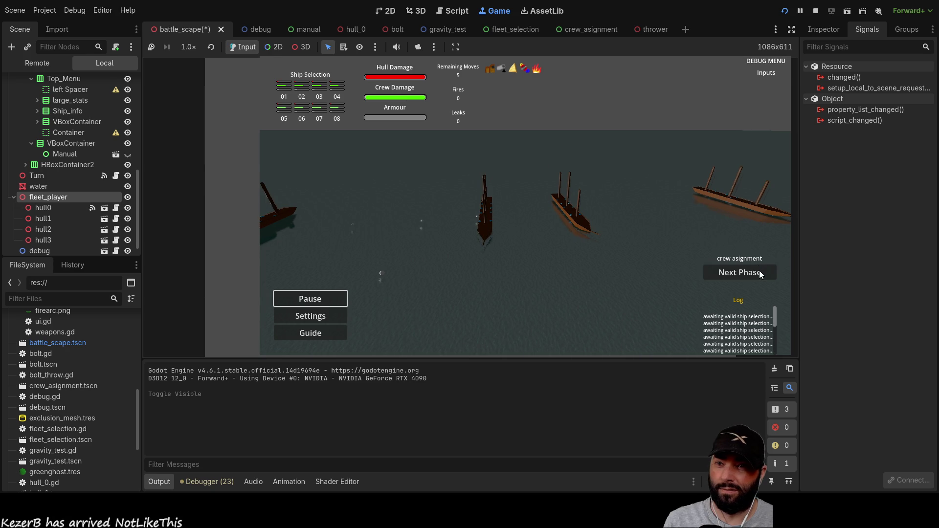
left_click(734, 272)
- Test the move-phase direction inputs and hide the water to reveal the firing arc
key("s")
key("Left")
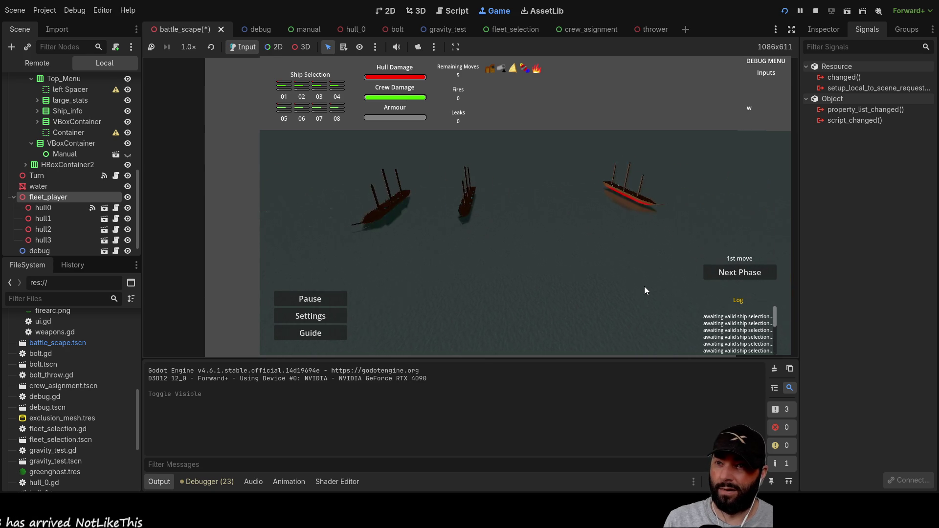
key("Up")
key("Right")
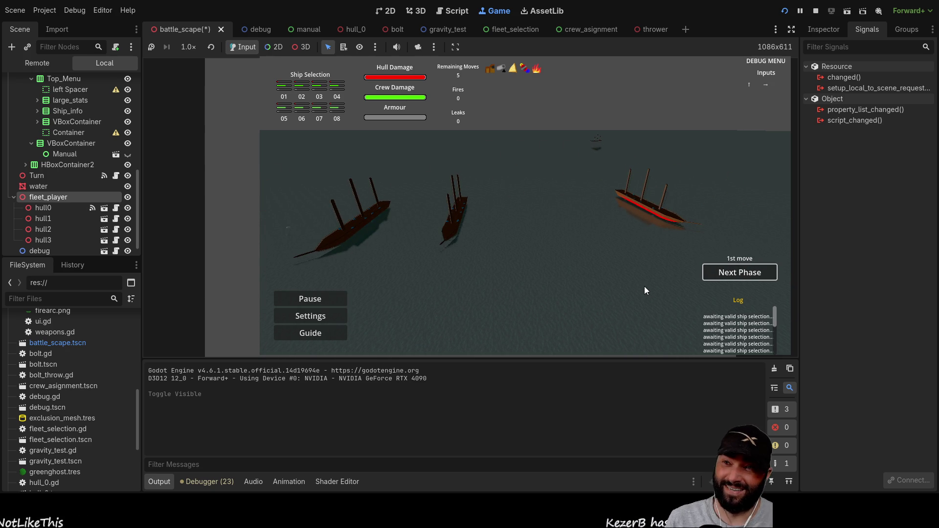
key("Left")
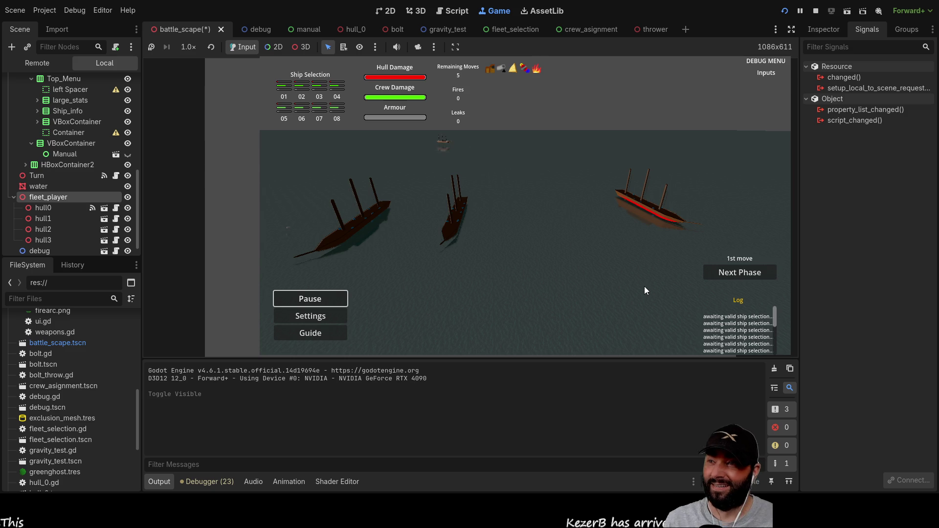
key("s")
key("w")
key("q")
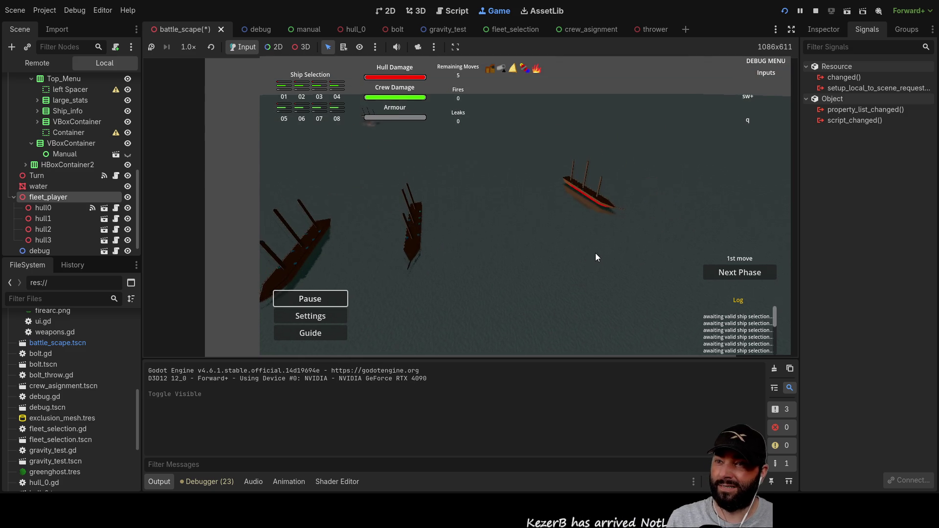
left_click(127, 186)
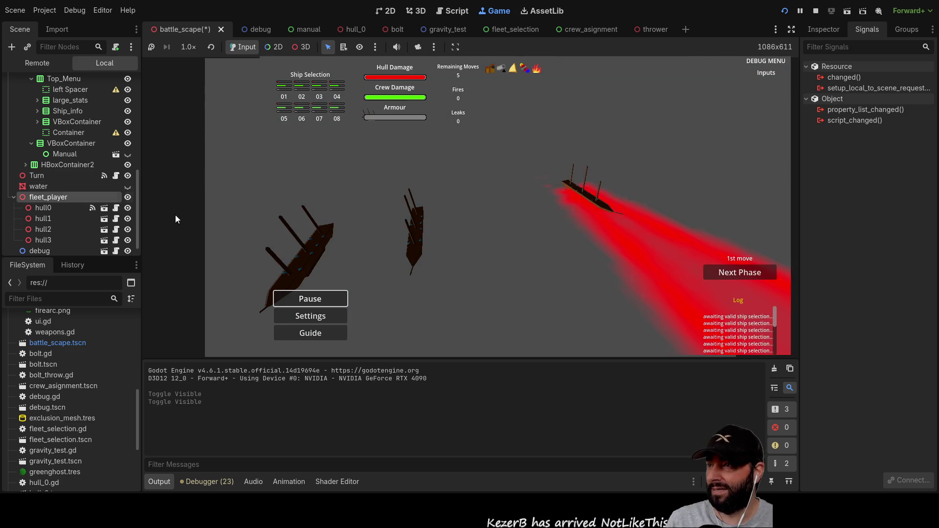
key("s")
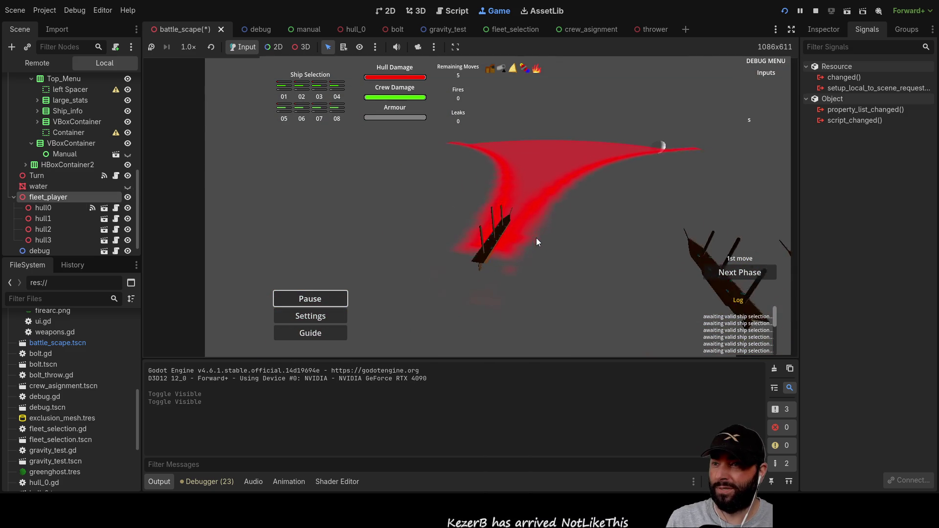
key("w")
key("q")
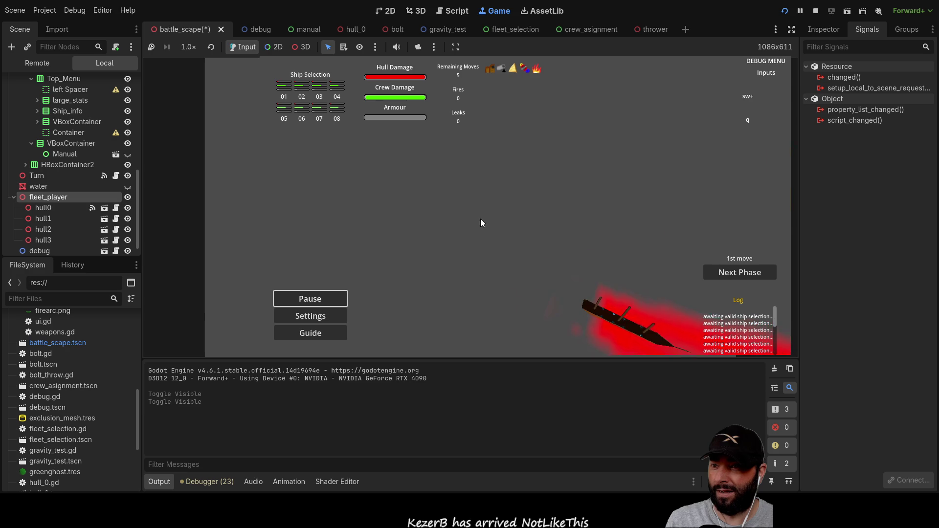
key("w")
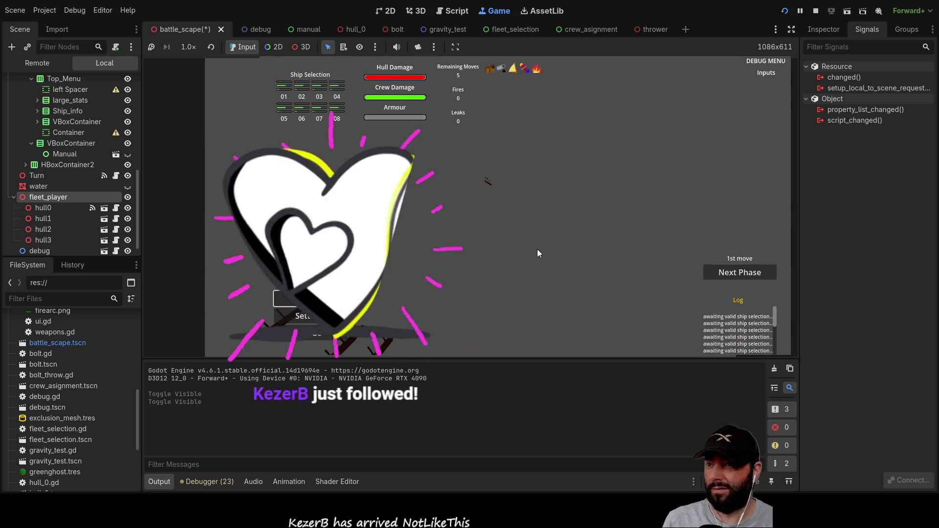
- Steer the active ship with the arrow keys, showing its firing arc, and commit a move
key("s")
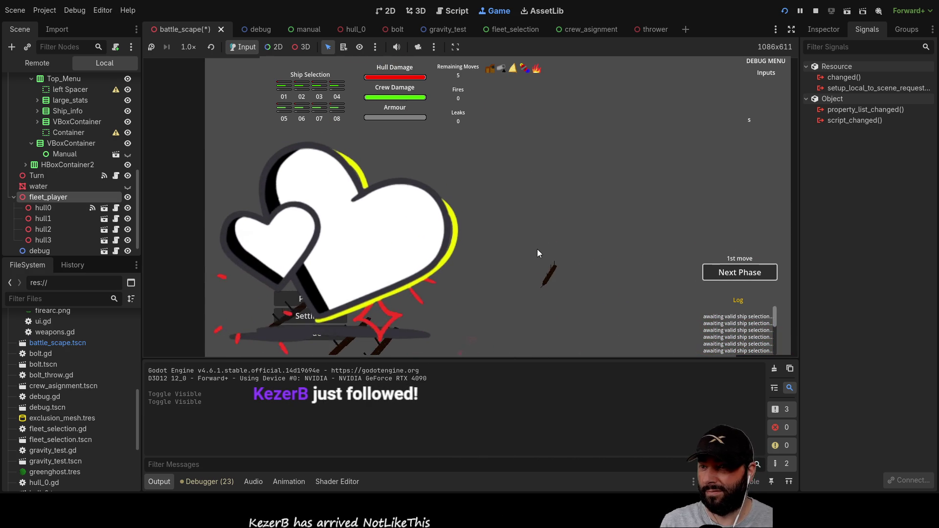
key("w")
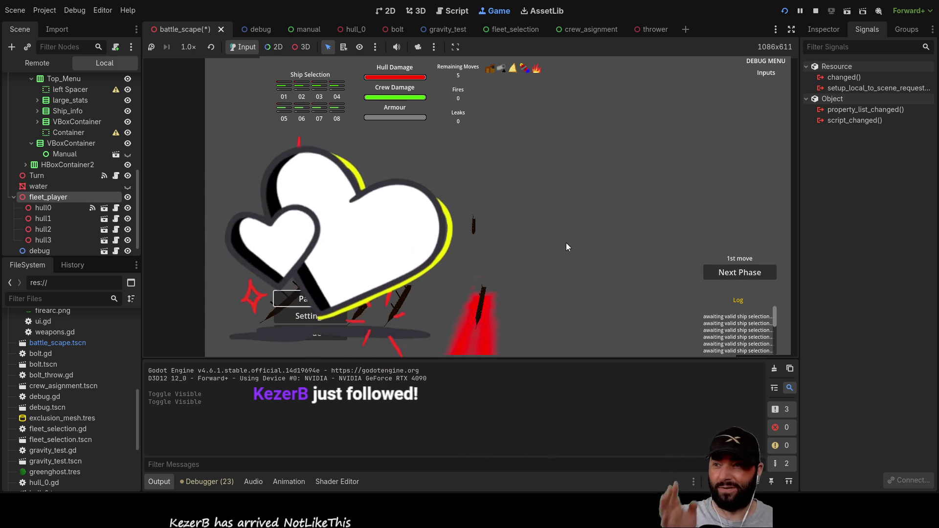
key("Up")
key("Right")
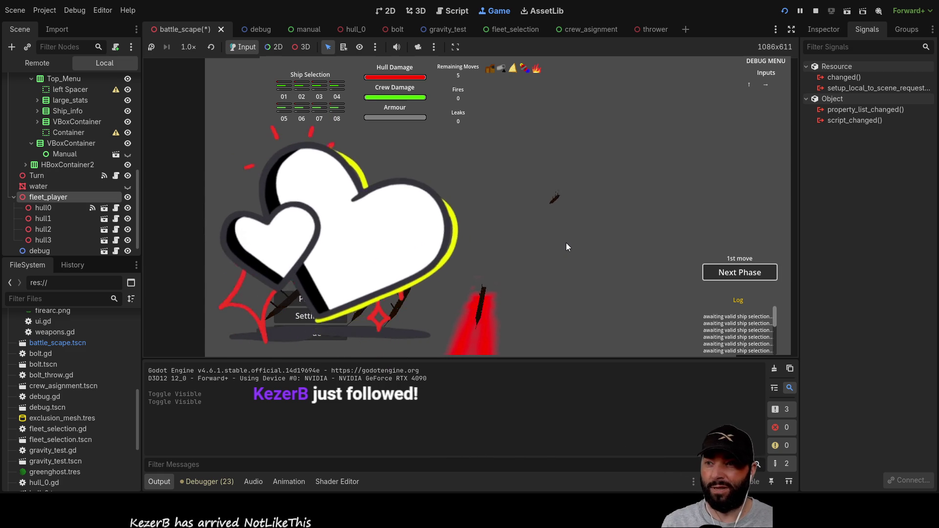
key("Down")
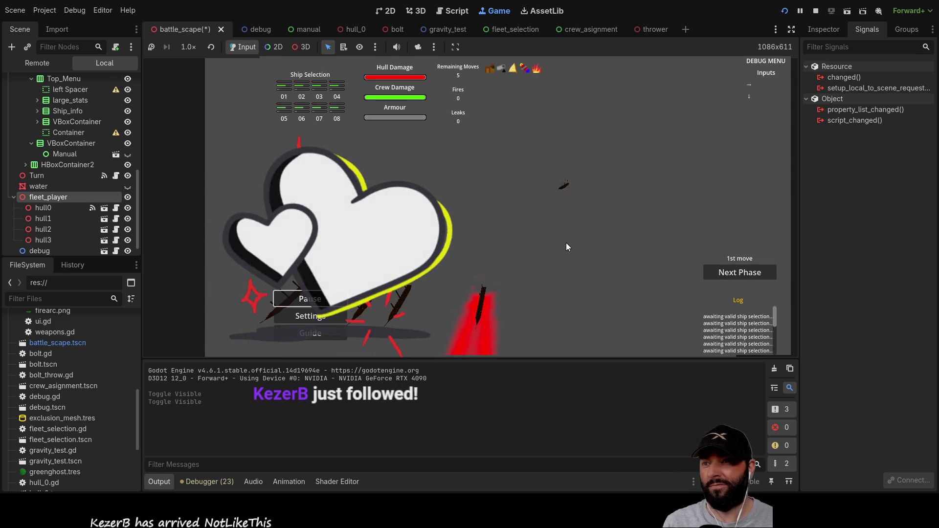
key("Up")
key("Right")
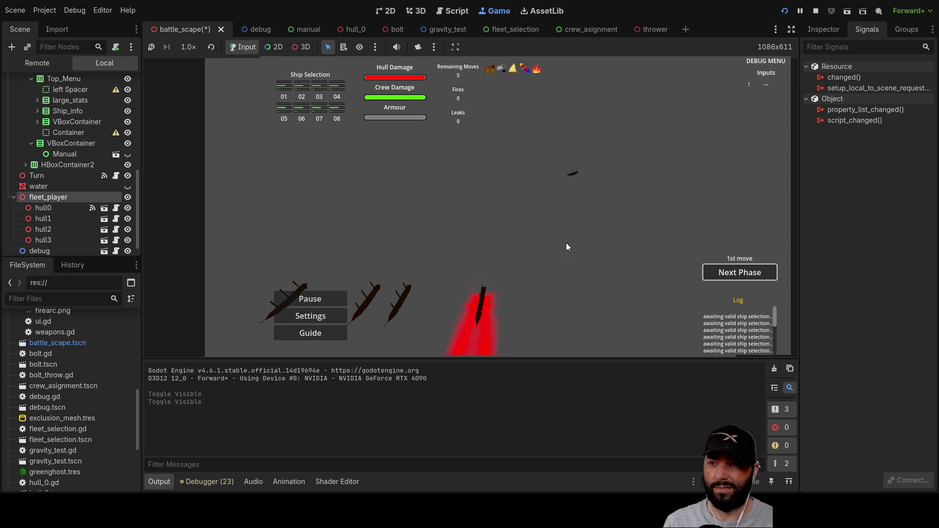
key("Down")
key("Up")
key("Left")
key("Up")
key("Up")
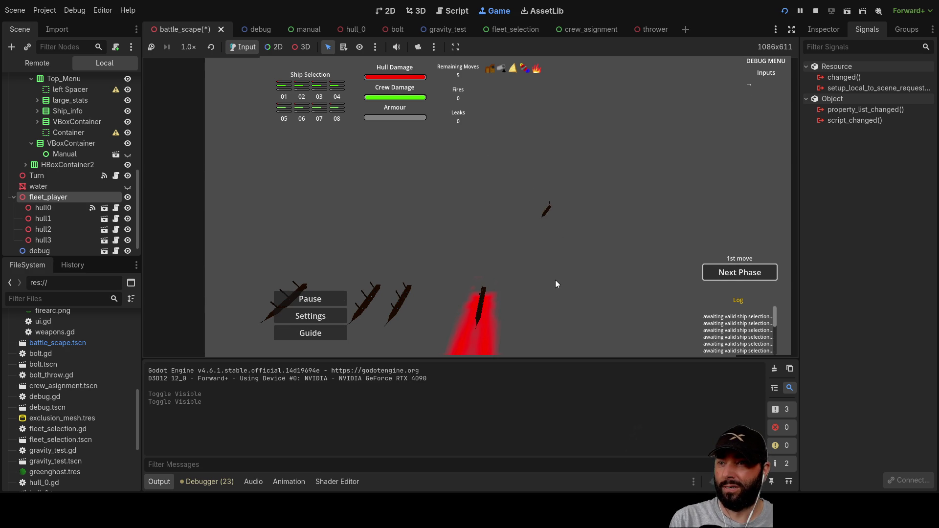
key("Left")
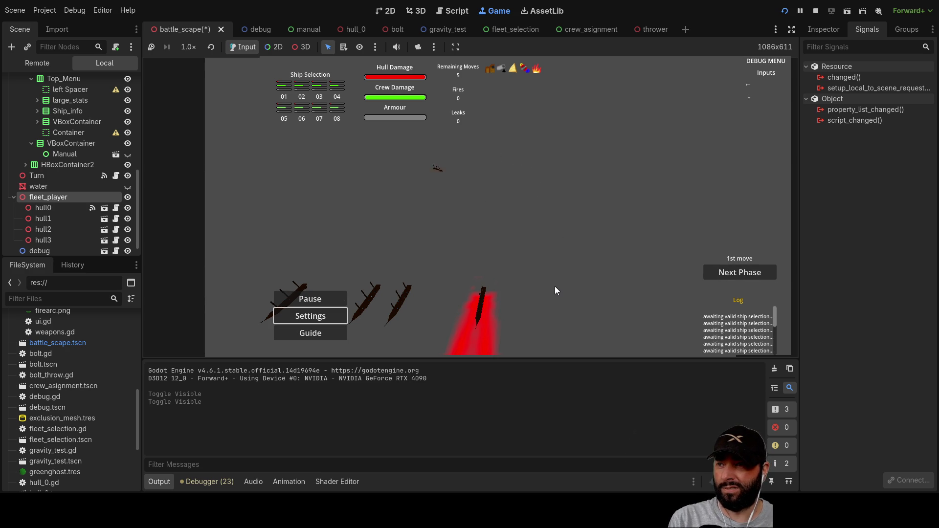
key("Up")
key("Up")
key("Left")
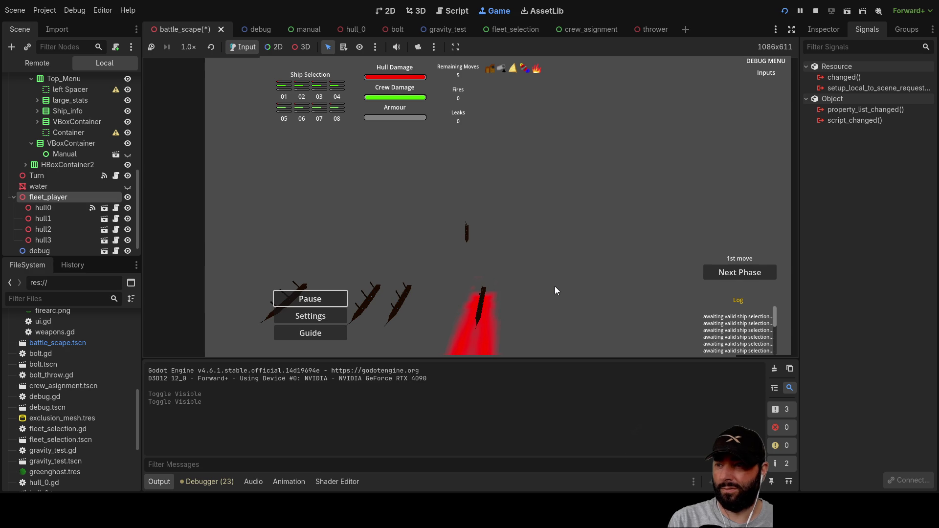
key("Right")
key("Right")
- Use the remaining moves to reach the shoot phase, view the fleet, and stop the game
key("Left")
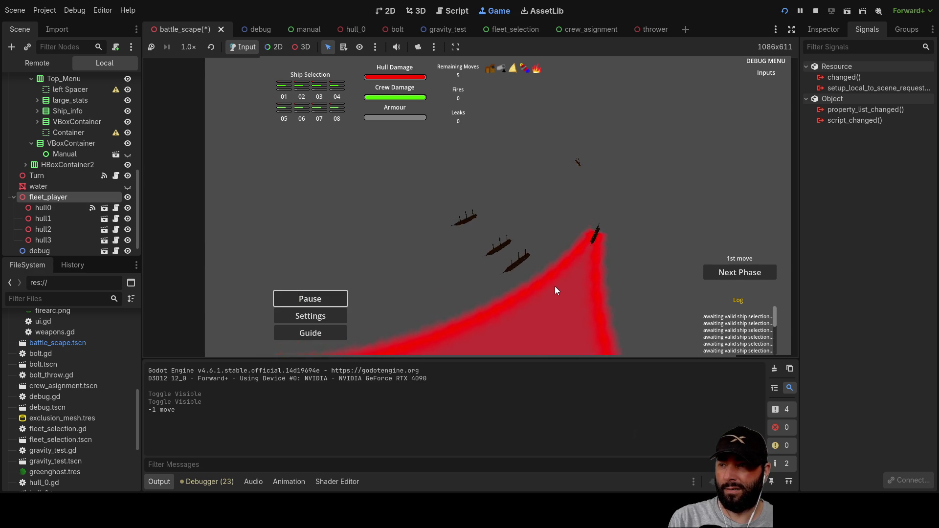
key("Right")
key("Left")
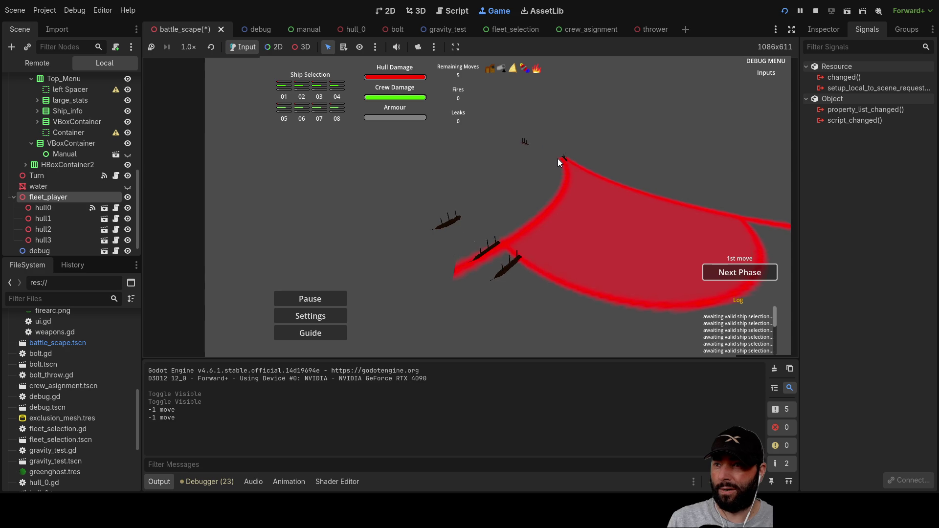
key("Left")
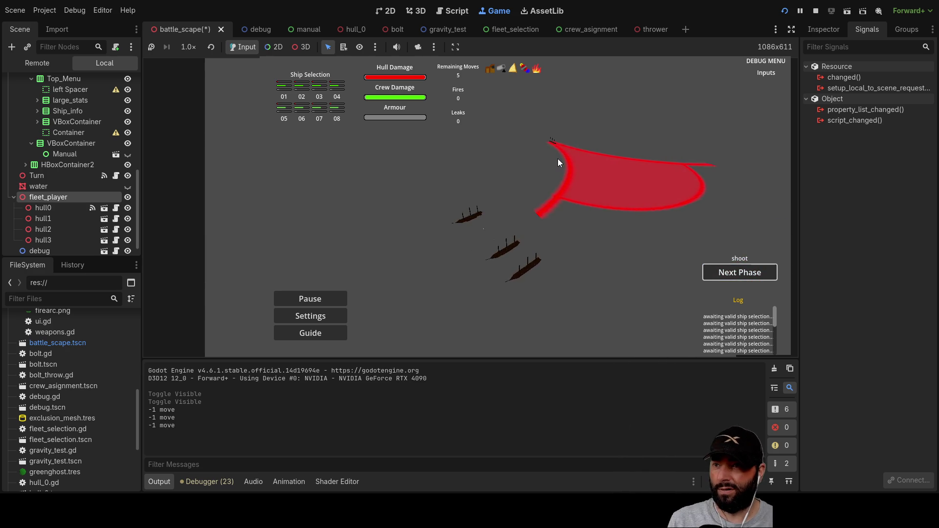
key("d")
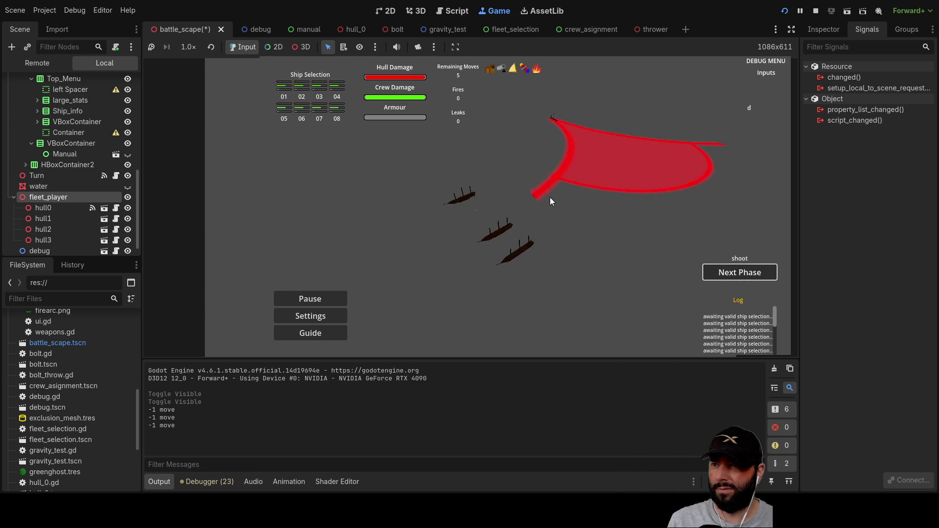
key("d")
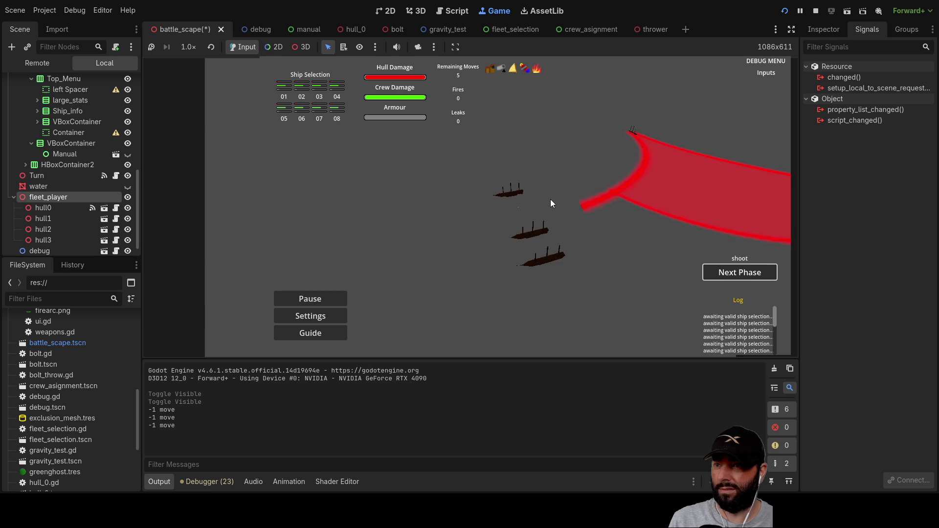
key("a")
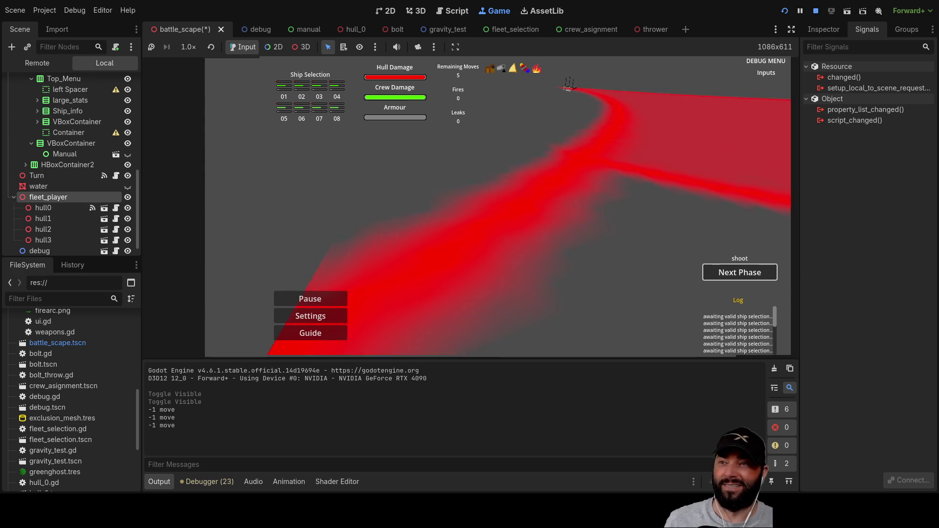
key("F8")
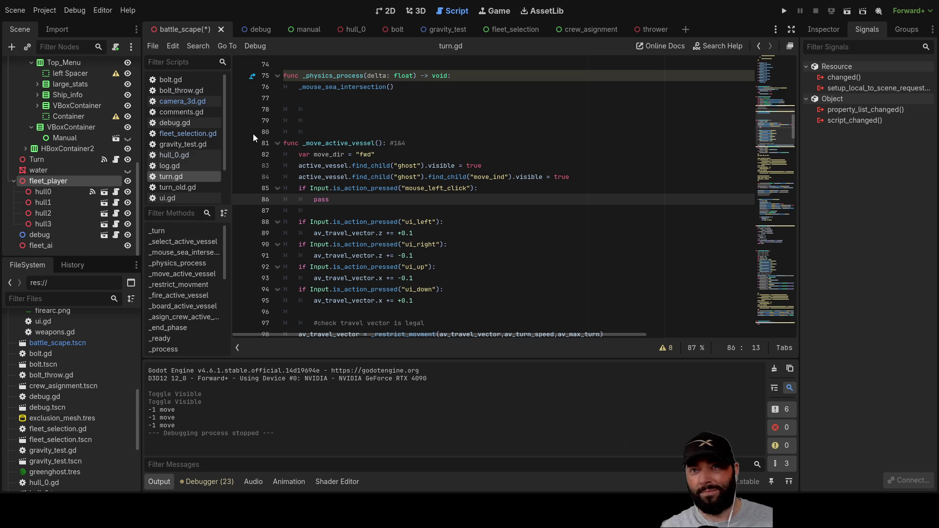
- Select hull0 in the 3D view and move it toward the lower right with the Move tool
left_click(422, 15)
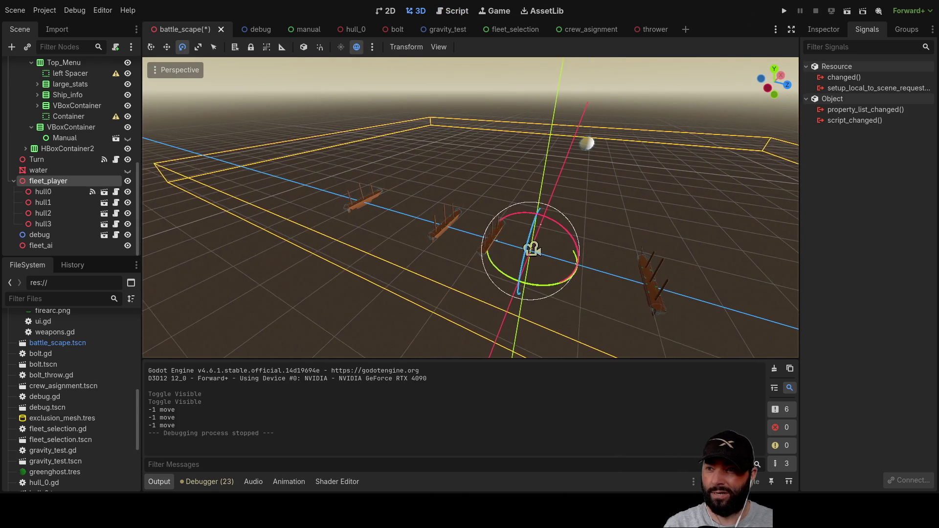
left_click(43, 192)
left_click_drag(365, 238, 254, 147)
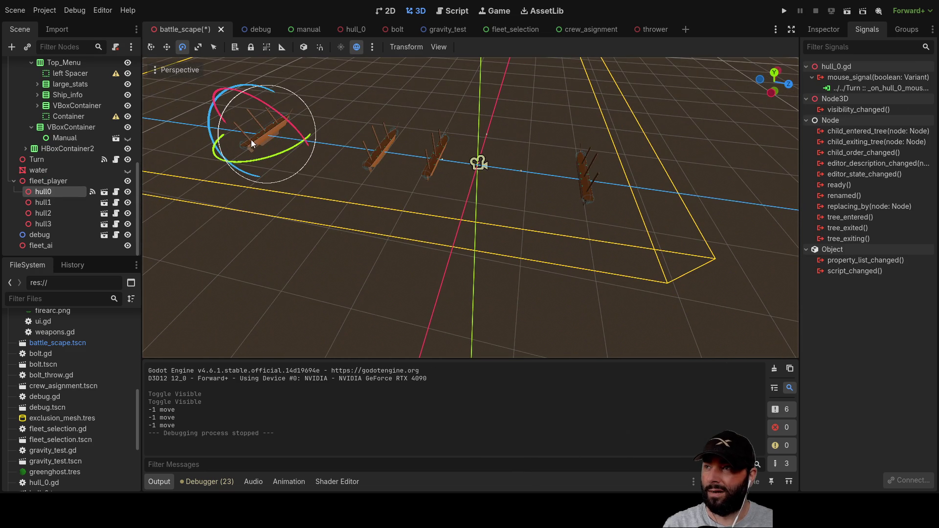
left_click(167, 49)
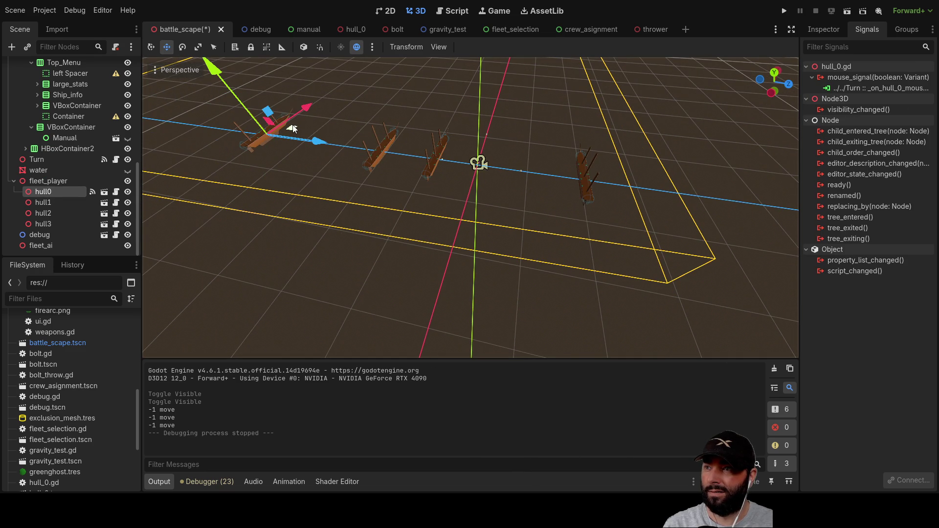
mouse_move(293, 130)
left_mouse_down()
mouse_move(304, 104)
mouse_move(421, 100)
mouse_move(612, 140)
mouse_move(714, 283)
mouse_move(629, 105)
mouse_move(377, 101)
mouse_move(293, 226)
mouse_move(574, 261)
mouse_move(587, 251)
mouse_move(293, 272)
mouse_move(288, 130)
mouse_move(259, 125)
left_mouse_up()
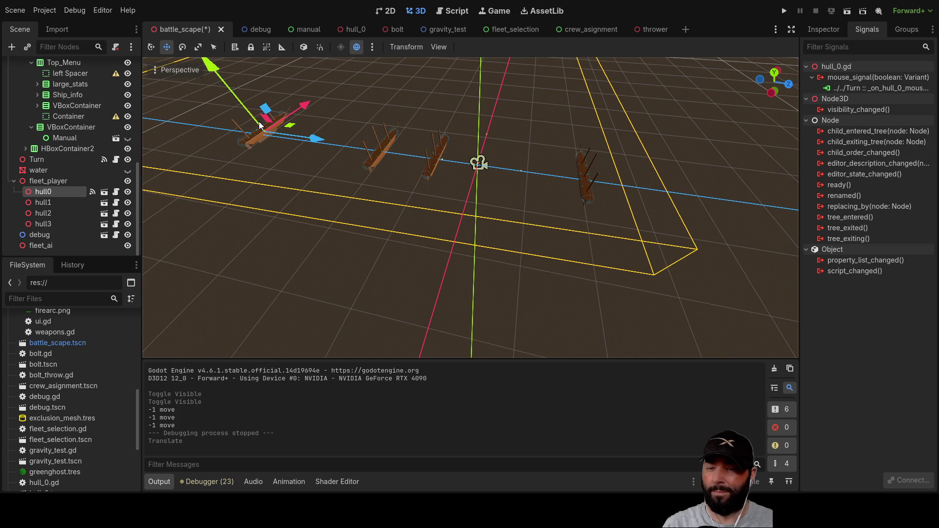
- Inspect hull0's Transform properties, then return to the turn.gd script
left_click(823, 30)
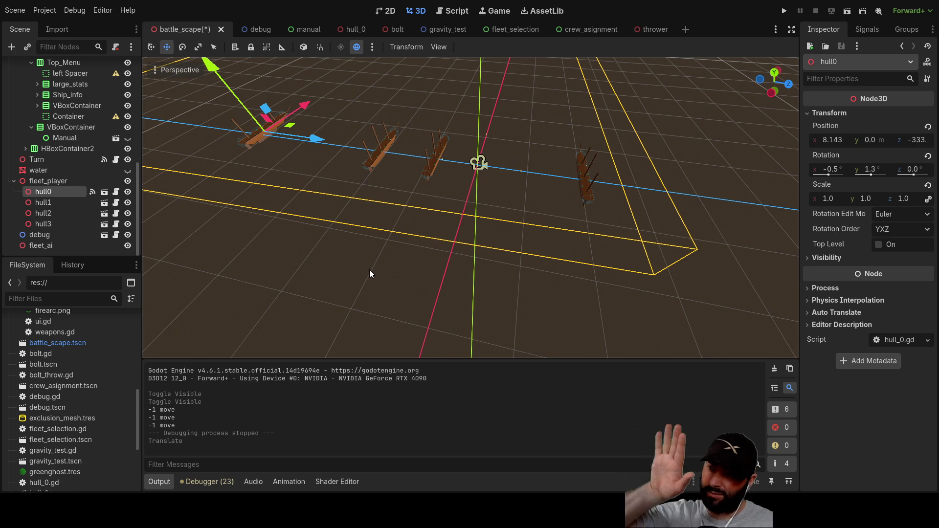
left_click_drag(424, 263, 425, 196)
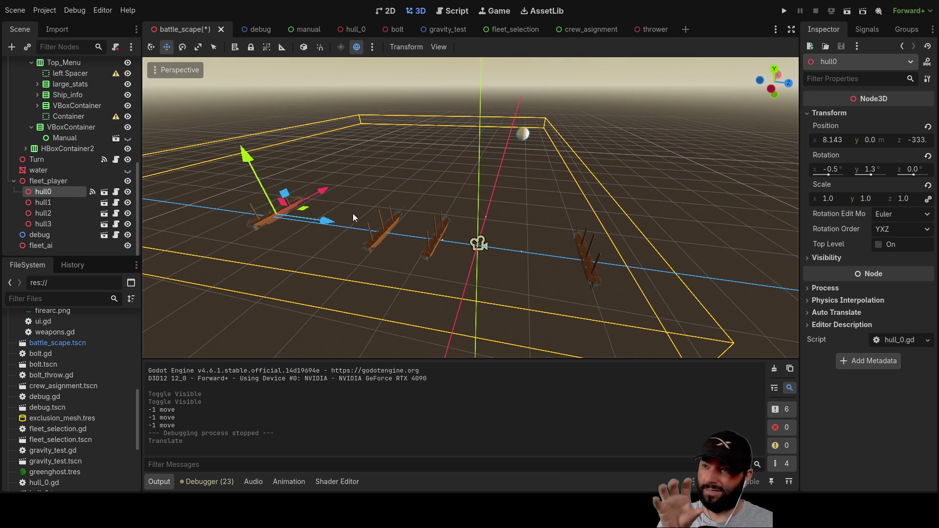
left_click(454, 11)
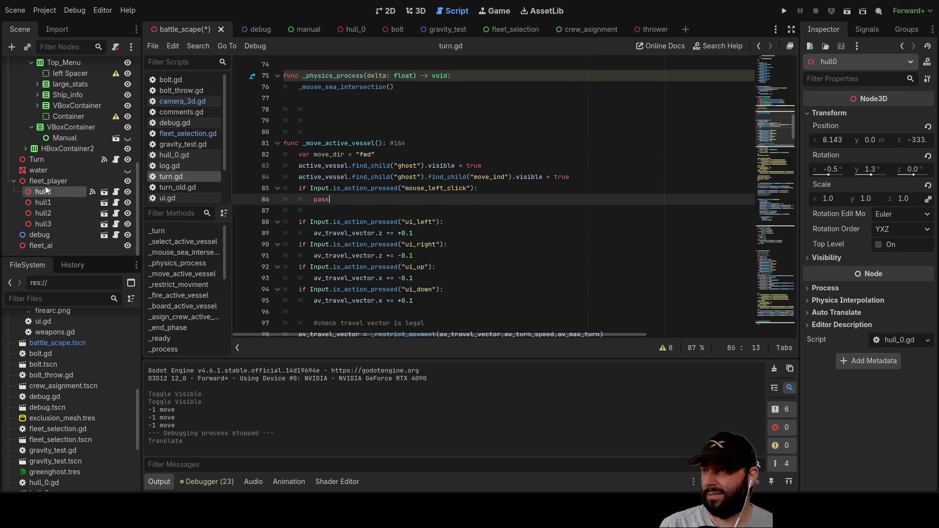
- Look over the hull nodes, show fleet_selection in 2D, and run the current scene
left_click(48, 203)
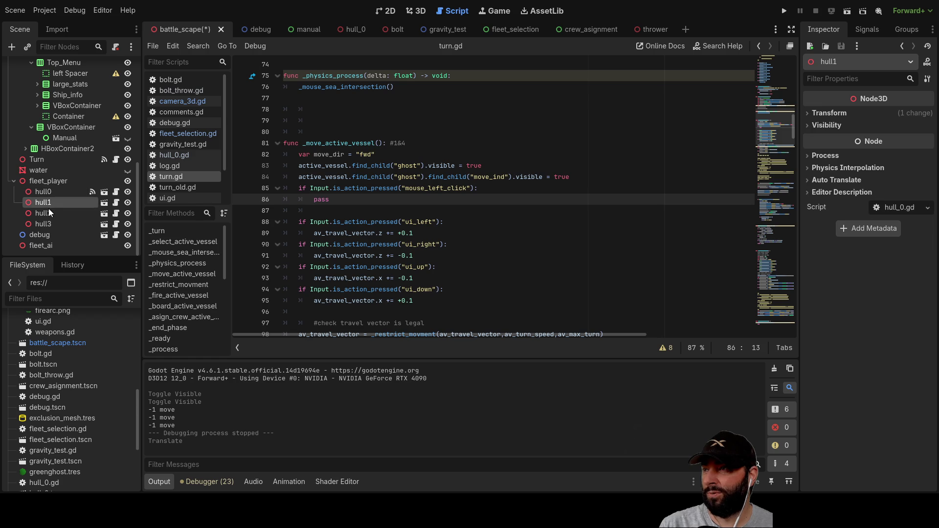
left_click(43, 193)
left_click(43, 203)
left_click(43, 213)
left_click(44, 224)
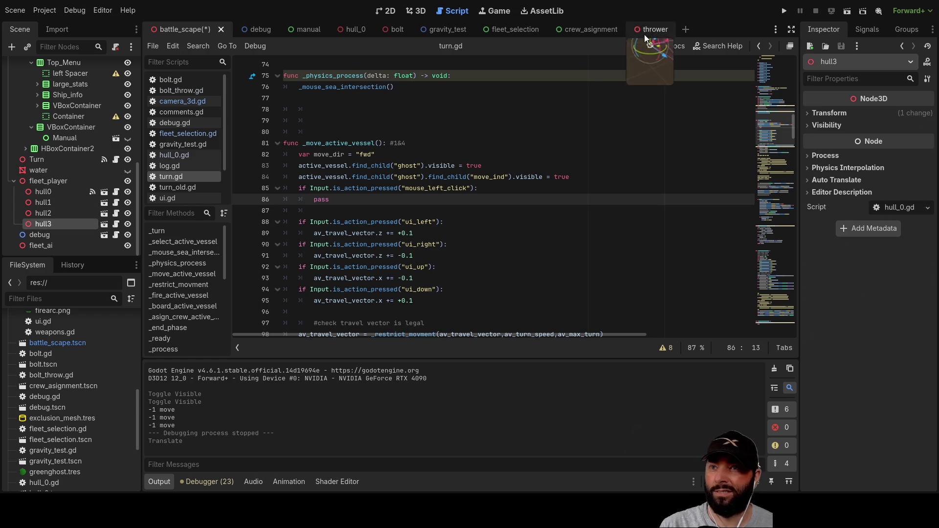
left_click(512, 28)
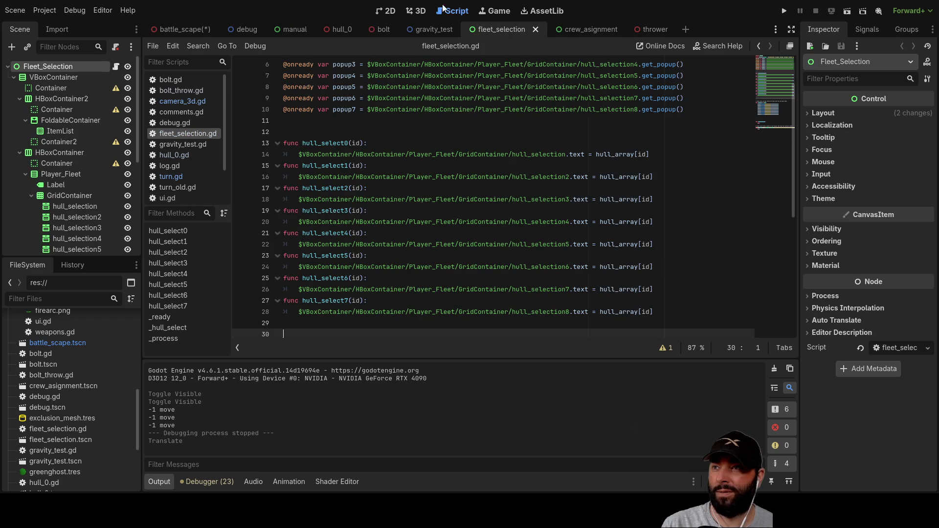
left_click(387, 12)
left_click(299, 252)
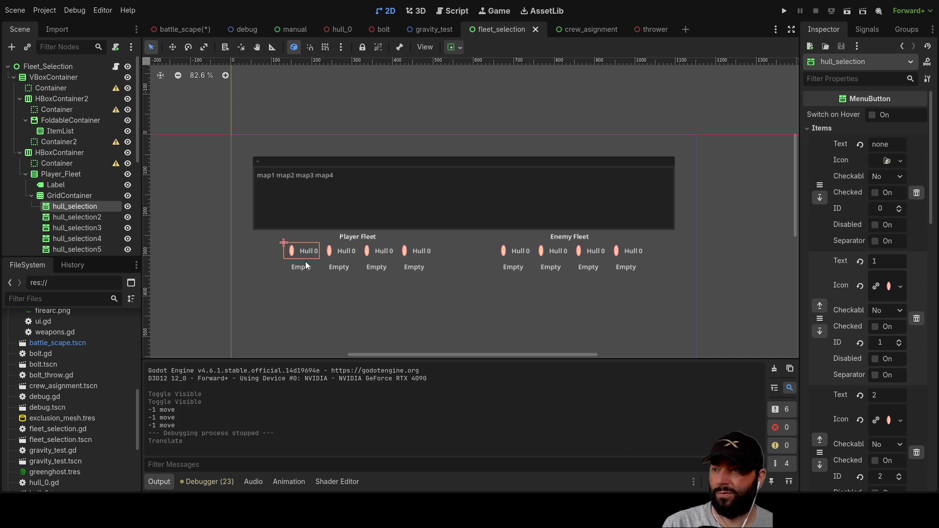
left_click(847, 11)
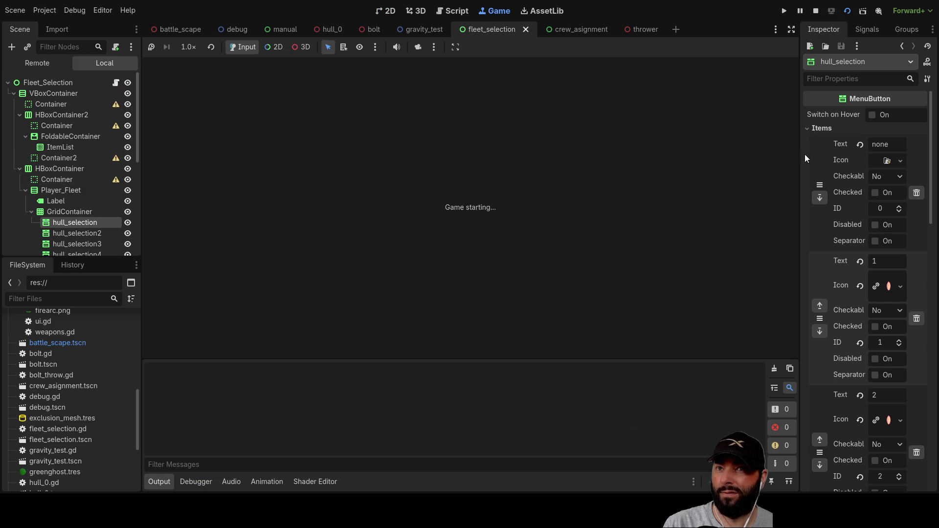
- Assign hull 1, hull 2 and hull 3 to the second, third and fourth Player Fleet slots
left_click(378, 194)
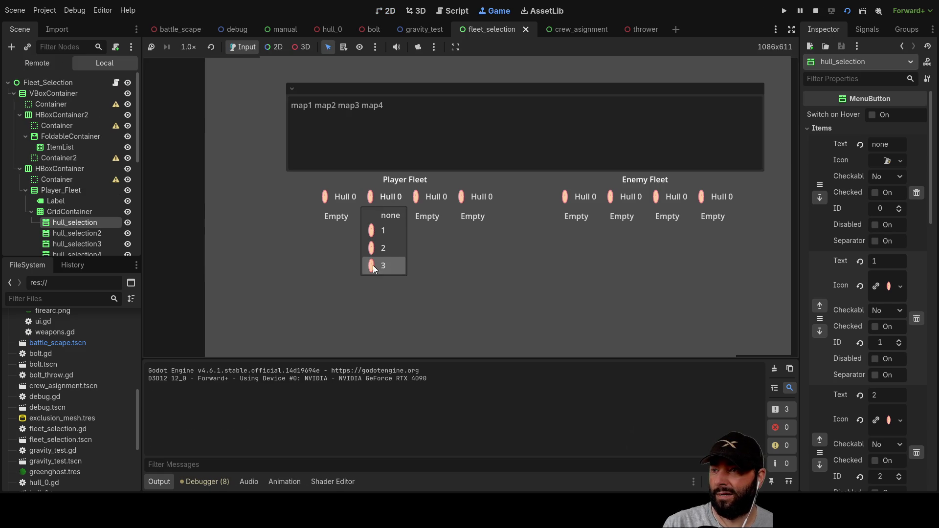
left_click(376, 252)
left_click(436, 200)
left_click(442, 248)
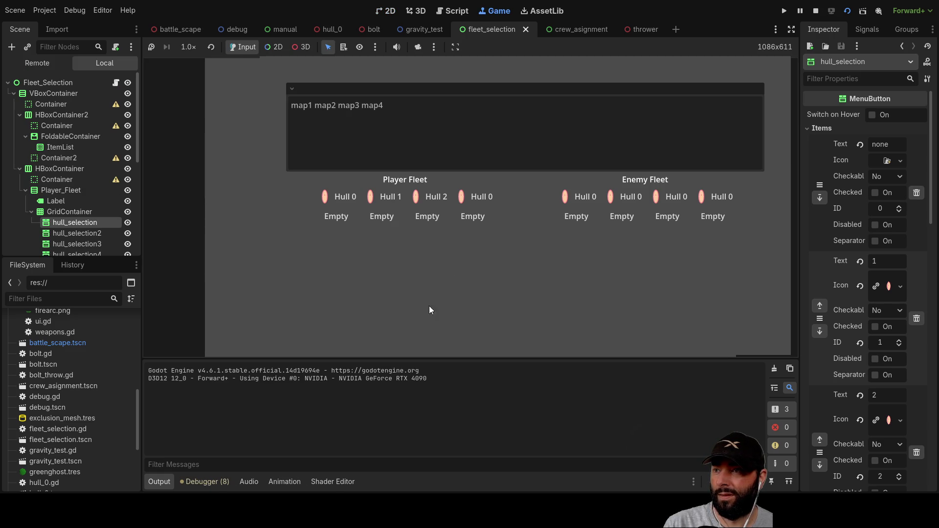
left_click(475, 201)
left_click(468, 267)
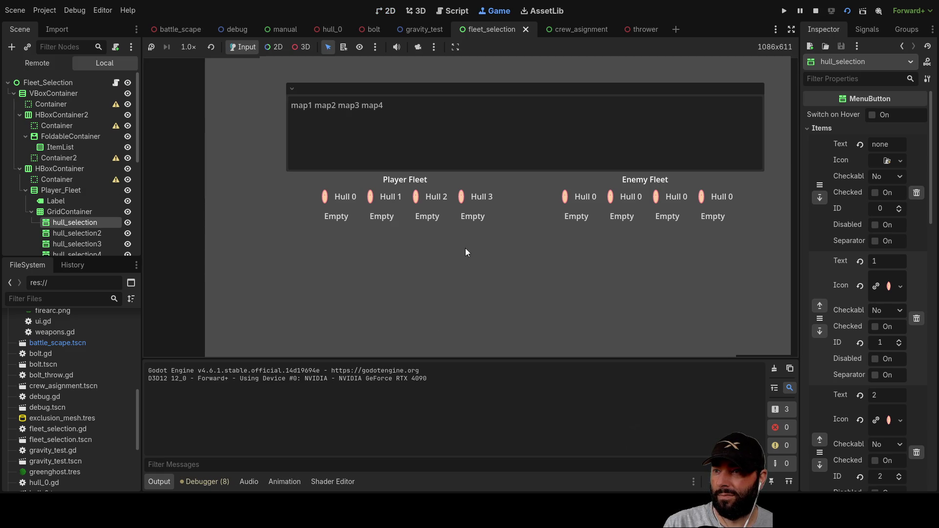
left_click(442, 201)
left_click(436, 234)
left_click(440, 197)
left_click(437, 245)
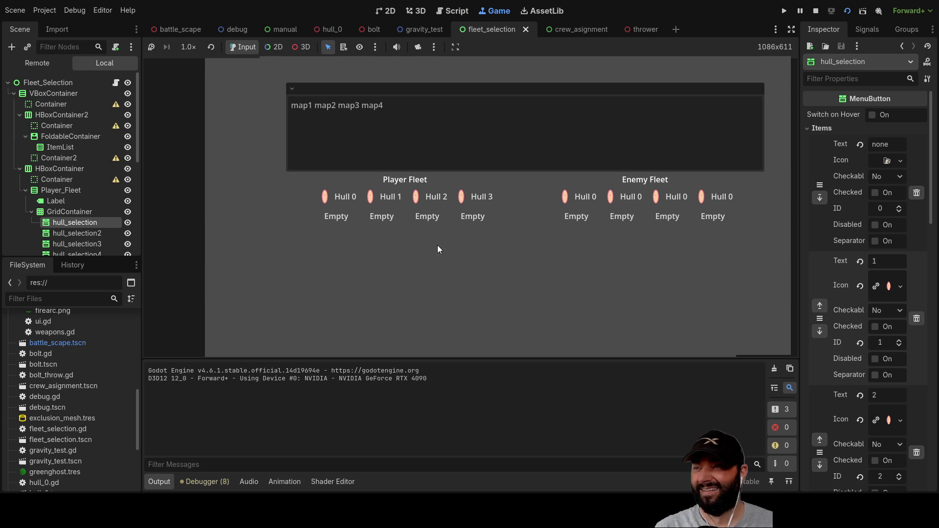
- Set the first slot to hull 2, clear it to Empty, then assign hull 2 again
left_click(342, 195)
left_click(338, 249)
left_click(343, 198)
left_click(344, 218)
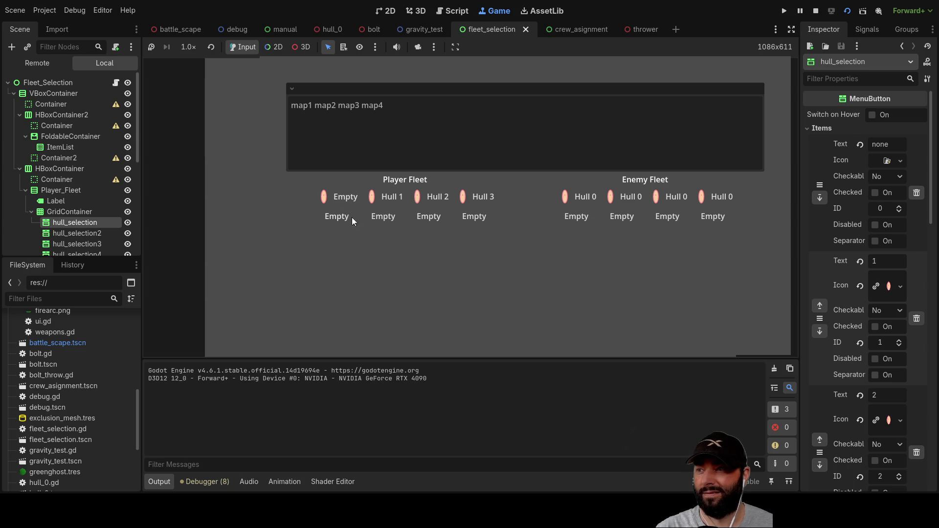
left_click(345, 197)
left_click(340, 249)
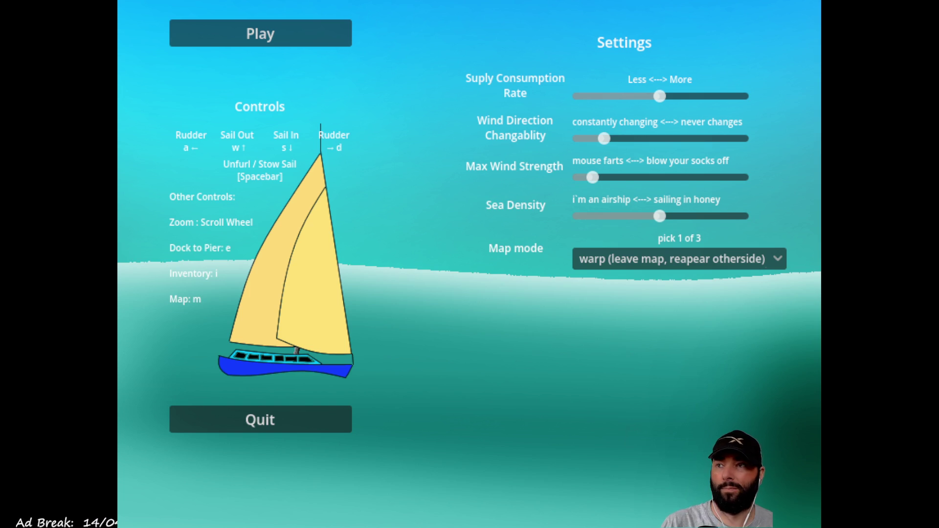
- Start the sailing game and steer the boat toward the lower right, zooming in and out
left_click(294, 39)
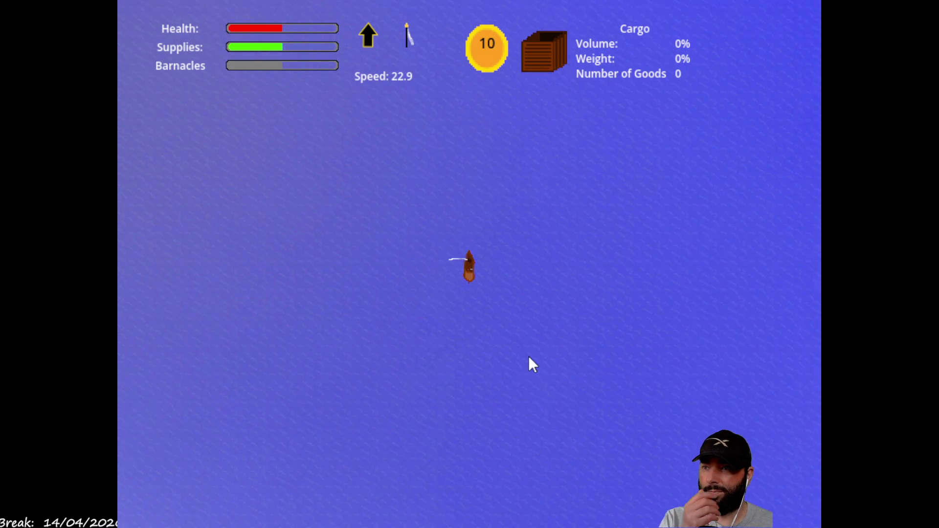
key("Right")
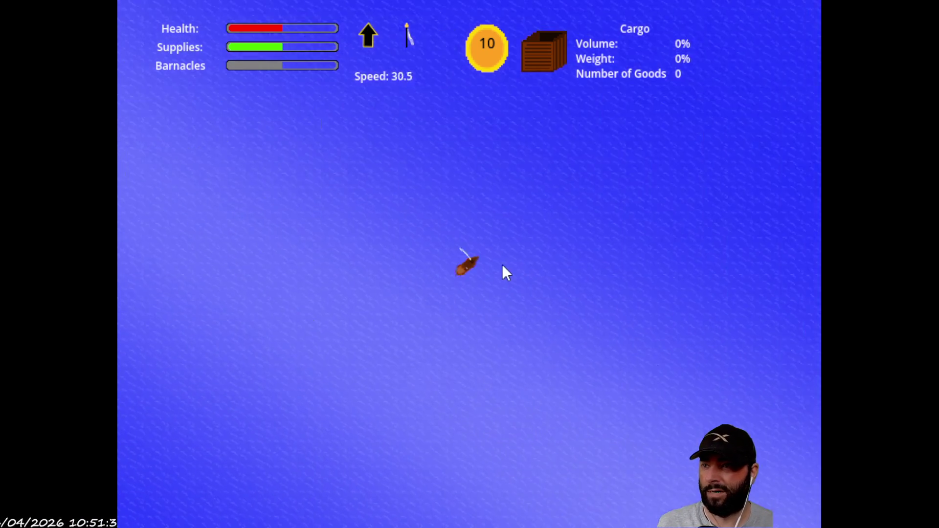
scroll(512, 293, "down", 5)
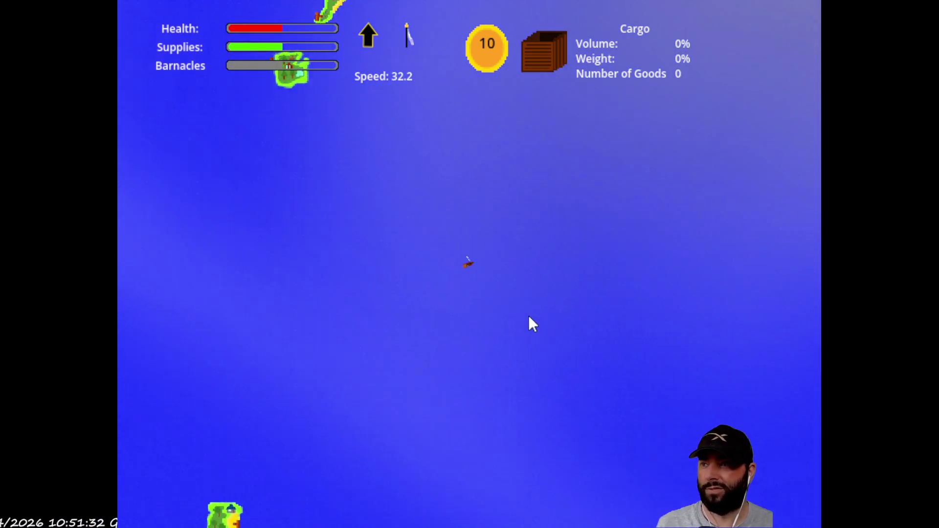
scroll(528, 313, "up", 5)
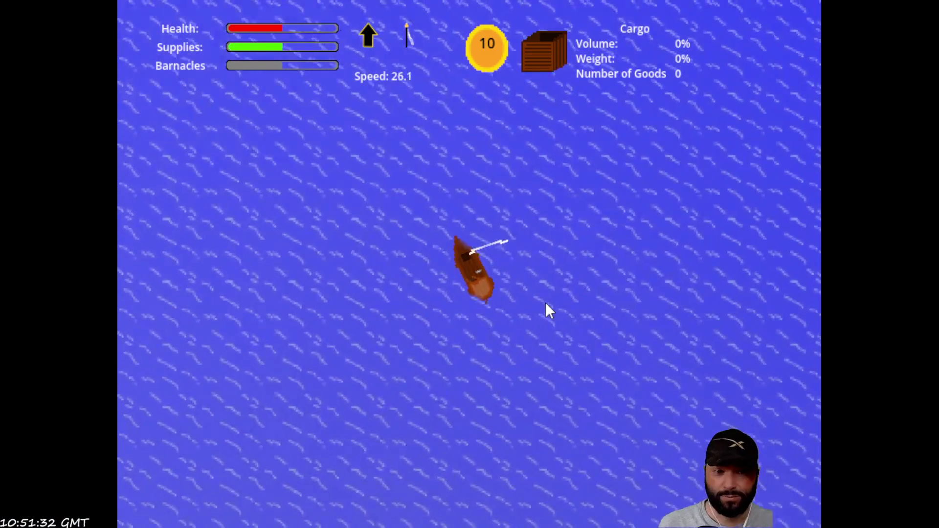
key("Left")
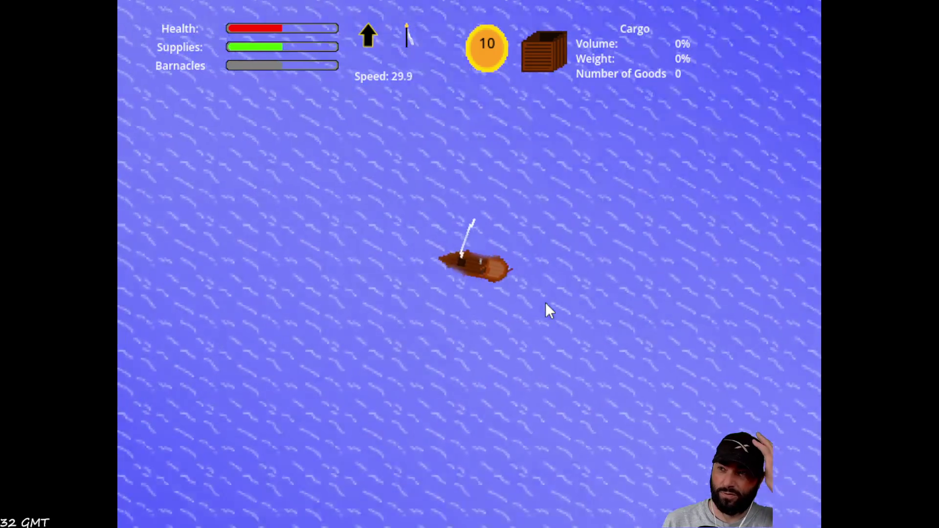
left_click(544, 302)
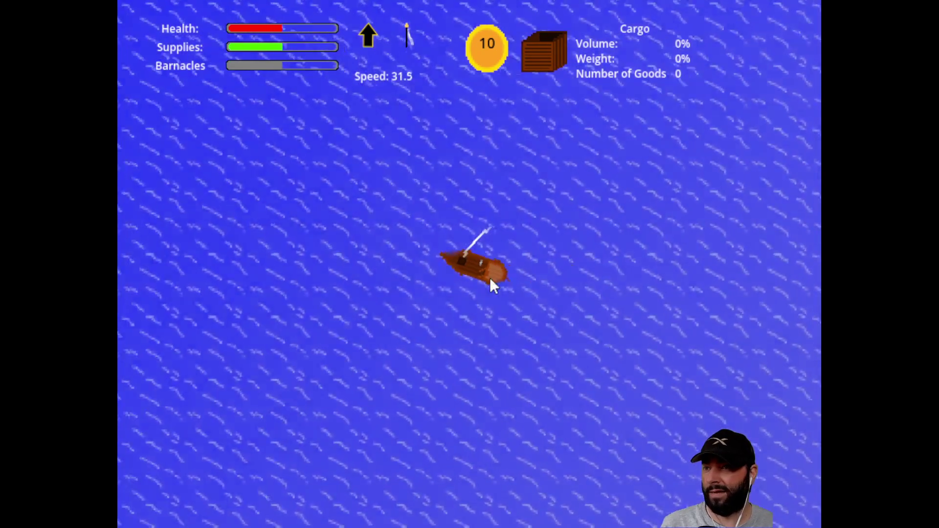
scroll(489, 279, "down", 5)
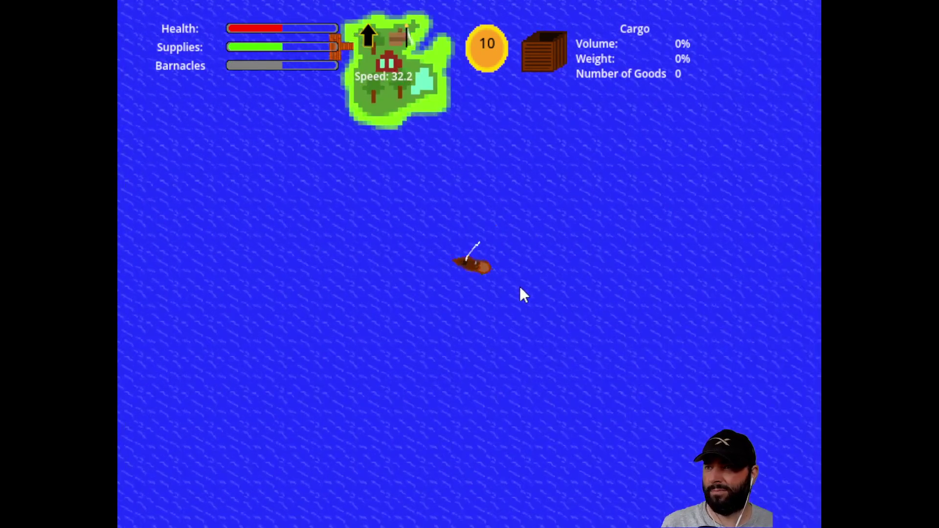
scroll(538, 291, "up", 5)
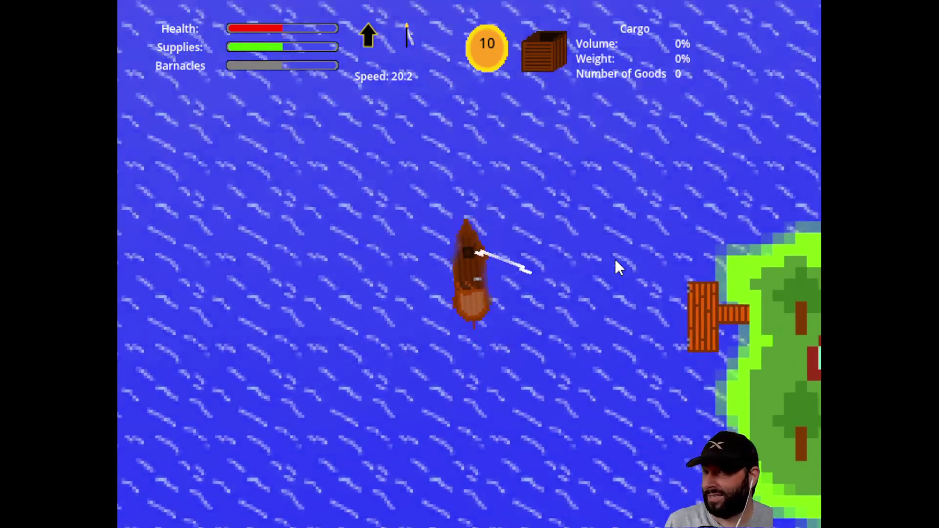
scroll(615, 266, "down", 3)
scroll(545, 230, "down", 3)
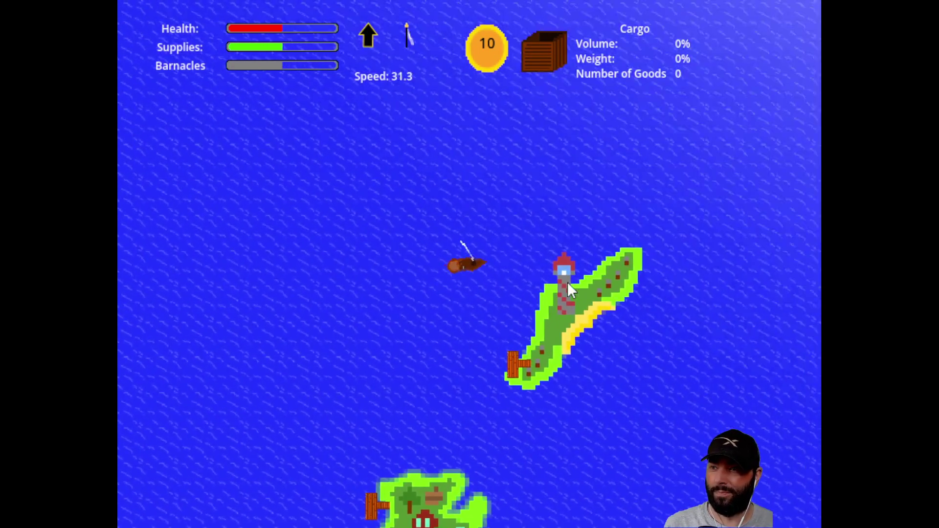
scroll(567, 294, "up", 2)
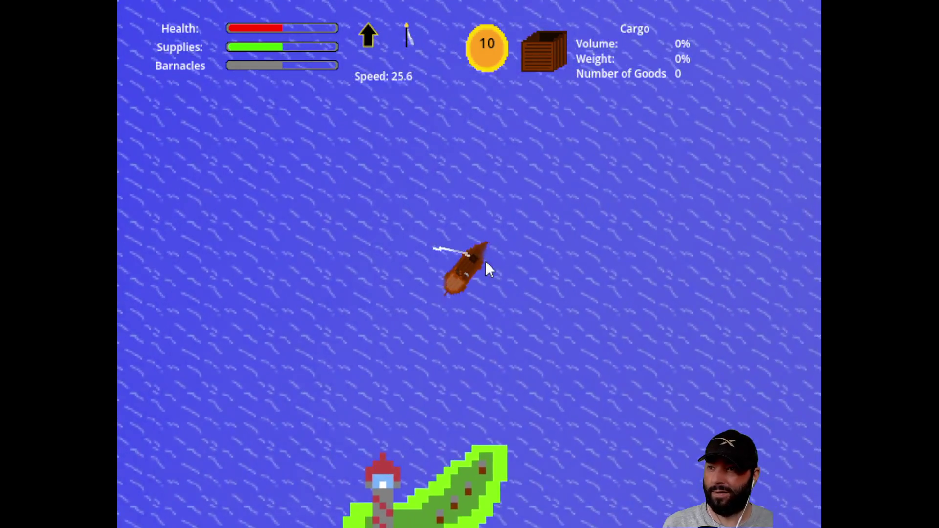
scroll(484, 271, "up", 3)
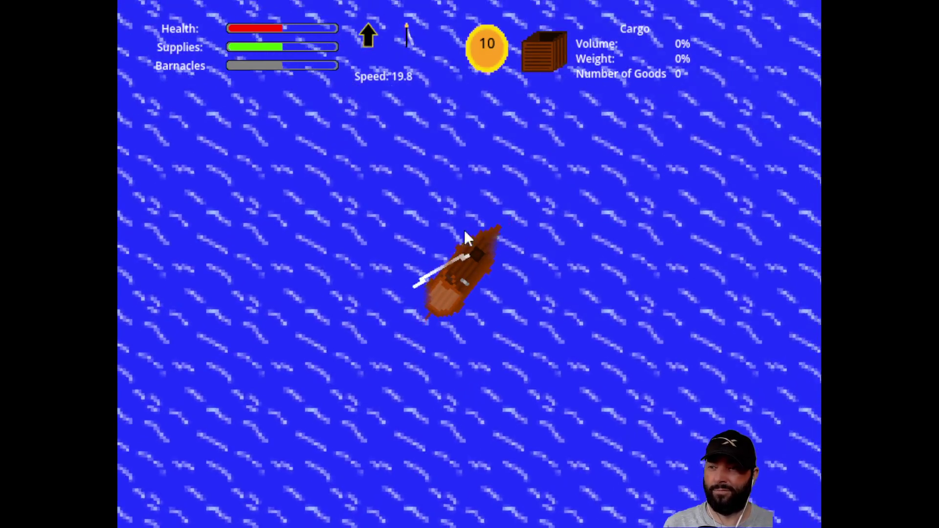
- Turn the boat clockwise to head down, reverse briefly, then resume forward speed
key("d")
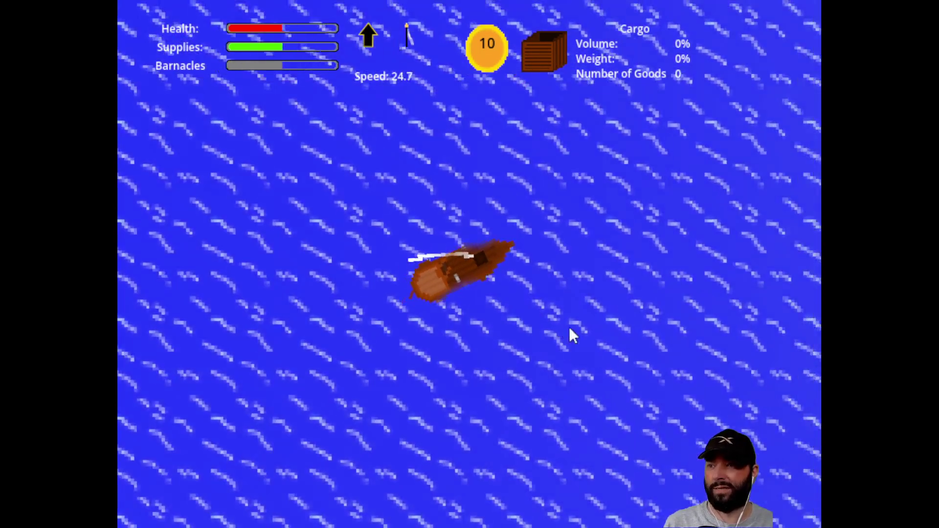
key("d")
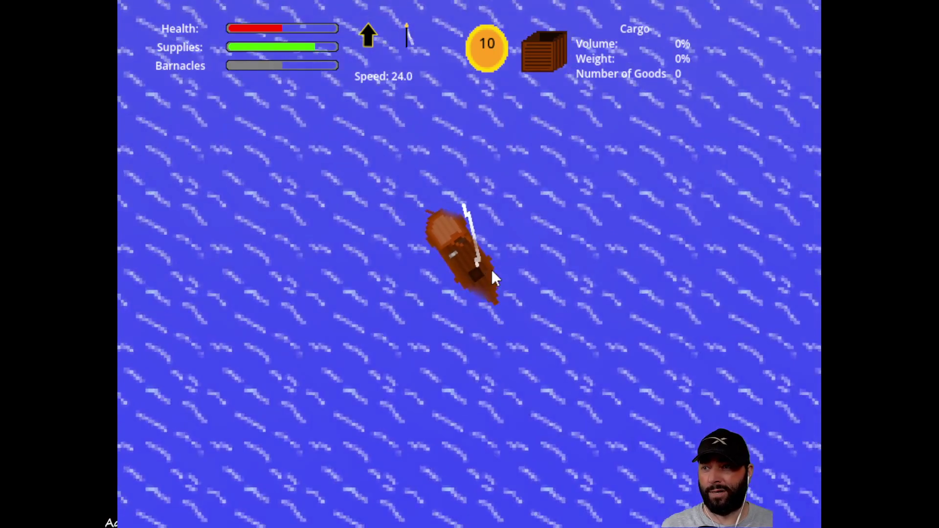
key("s")
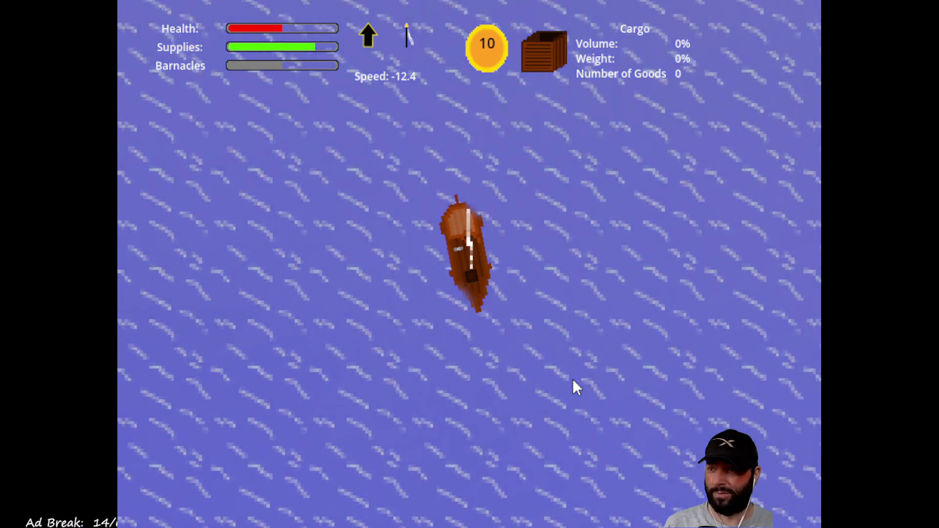
key("d")
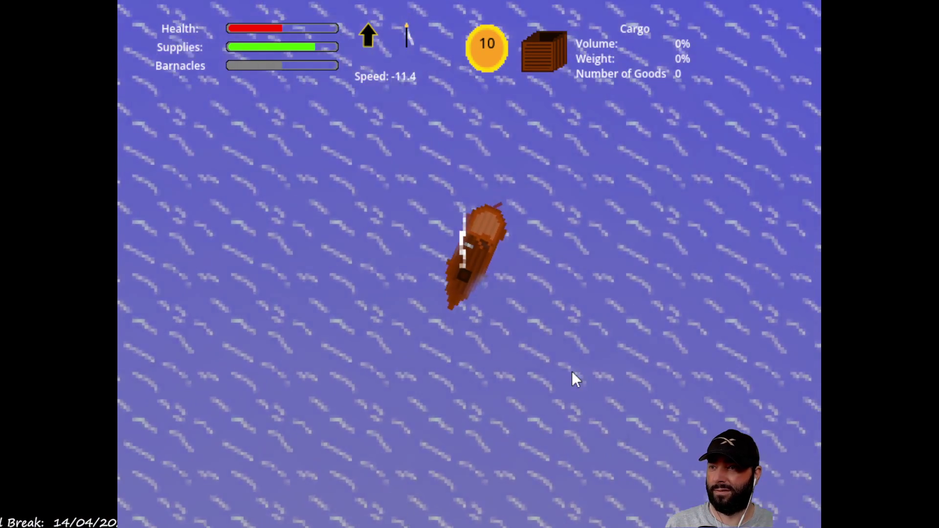
scroll(570, 365, "down", 5)
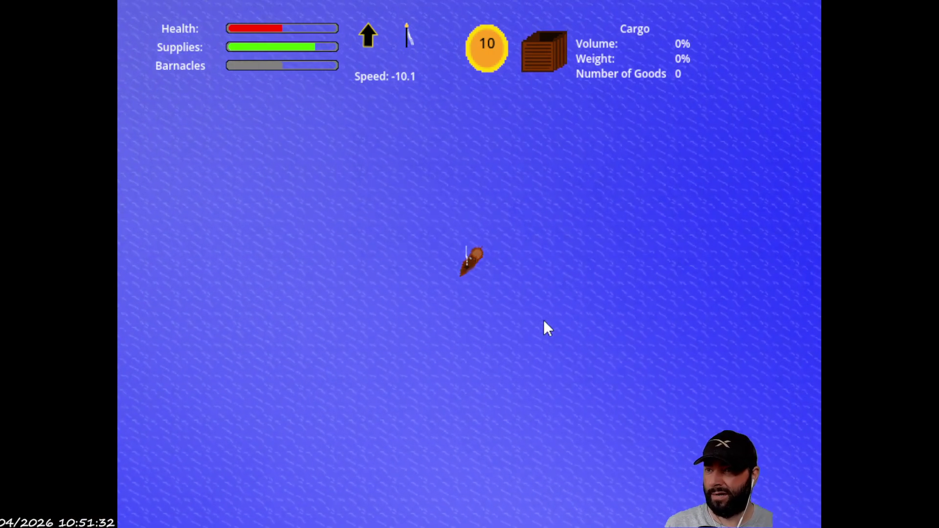
key("w")
- Check the world map overview twice with M, then return to sailing
key("m")
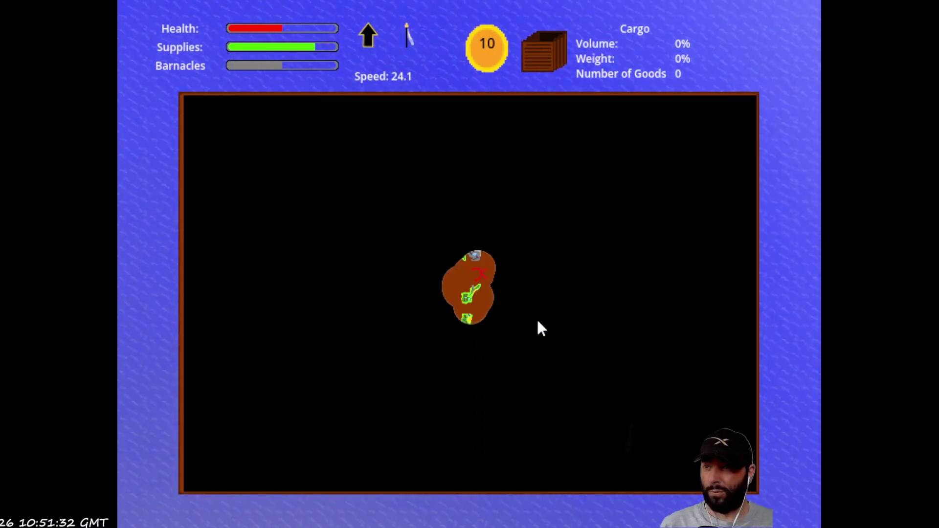
key("m")
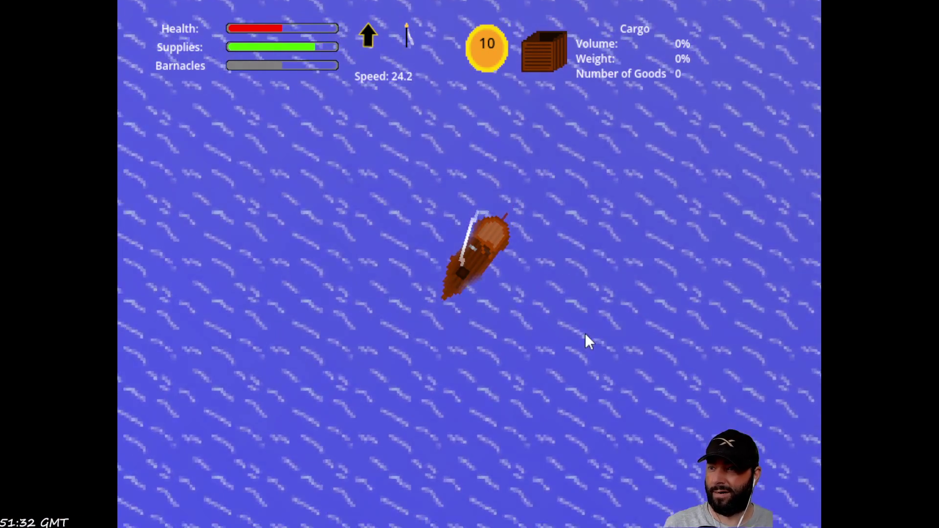
scroll(543, 339, "down", 3)
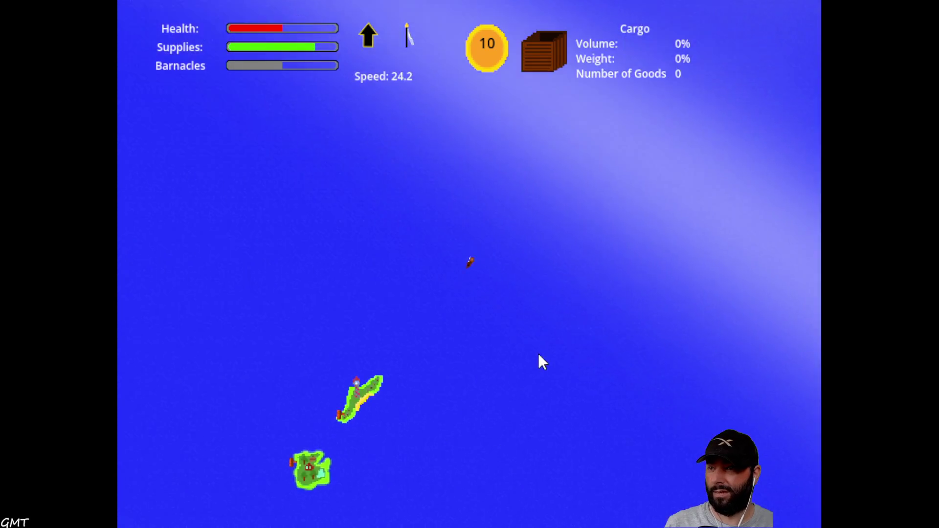
scroll(538, 355, "up", 3)
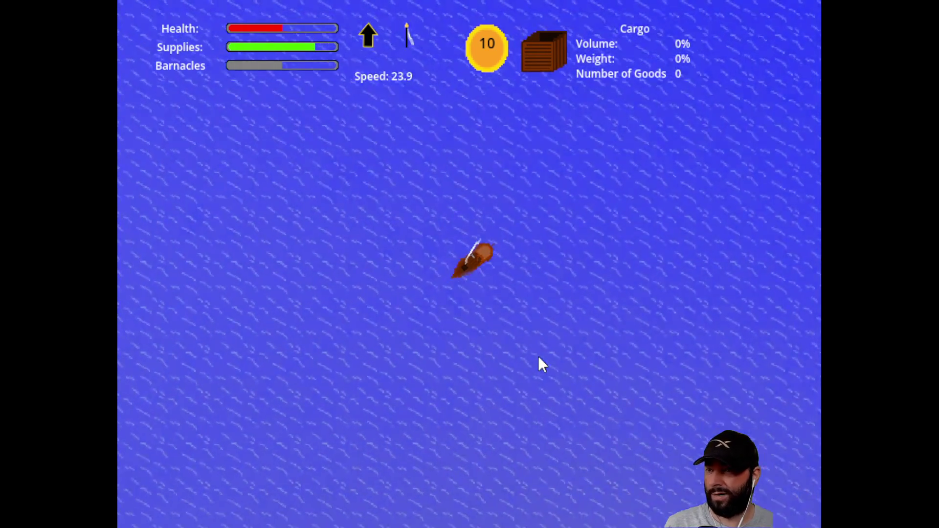
key("m")
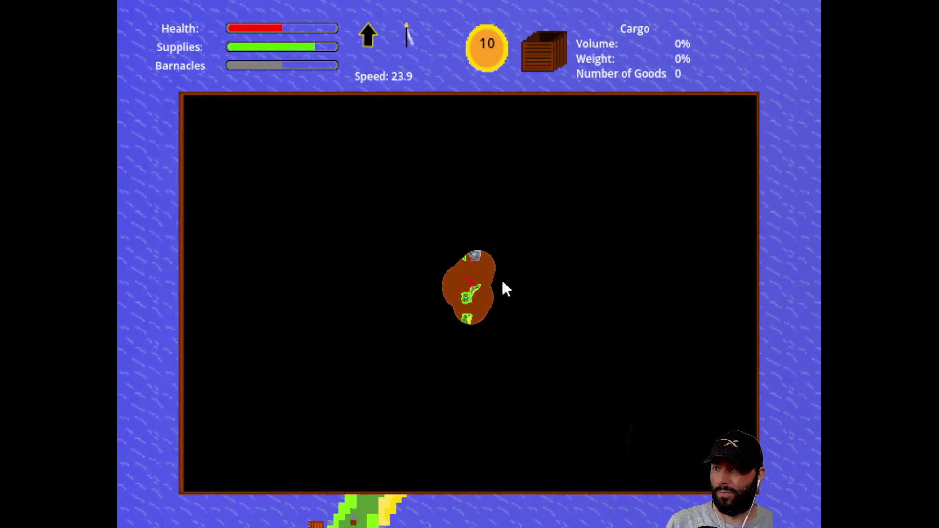
key("m")
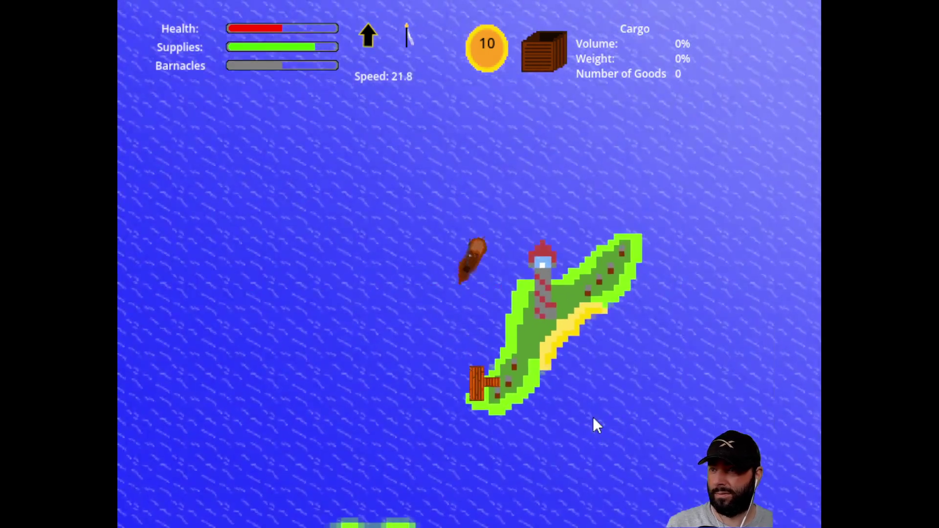
- Dock at the lighthouse island and buy all the free Mail
key("e")
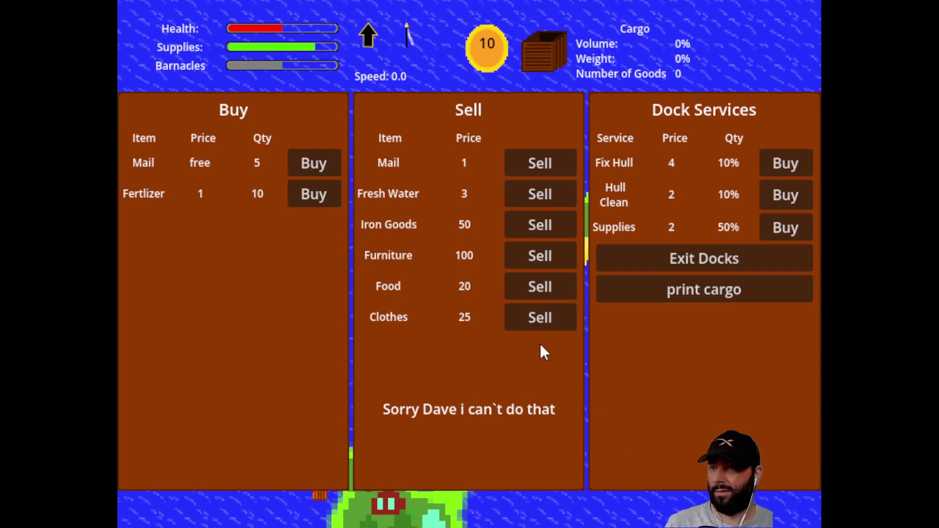
left_click(317, 161)
left_click(317, 160)
left_click(318, 160)
left_click(317, 160)
left_click(318, 161)
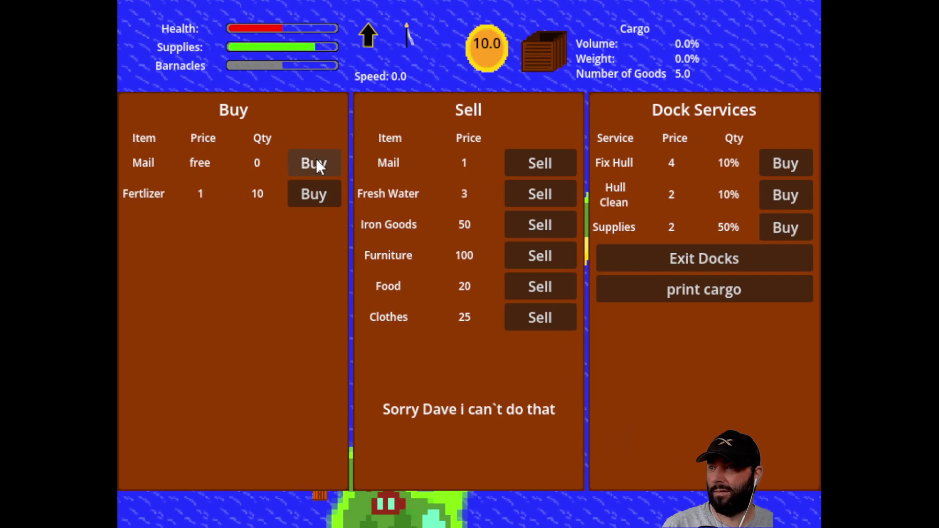
- Spend the remaining coins on Fertilizer until stock runs out, then exit the docks
double_click(316, 196)
double_click(315, 195)
left_click(315, 195)
double_click(314, 195)
left_click(314, 196)
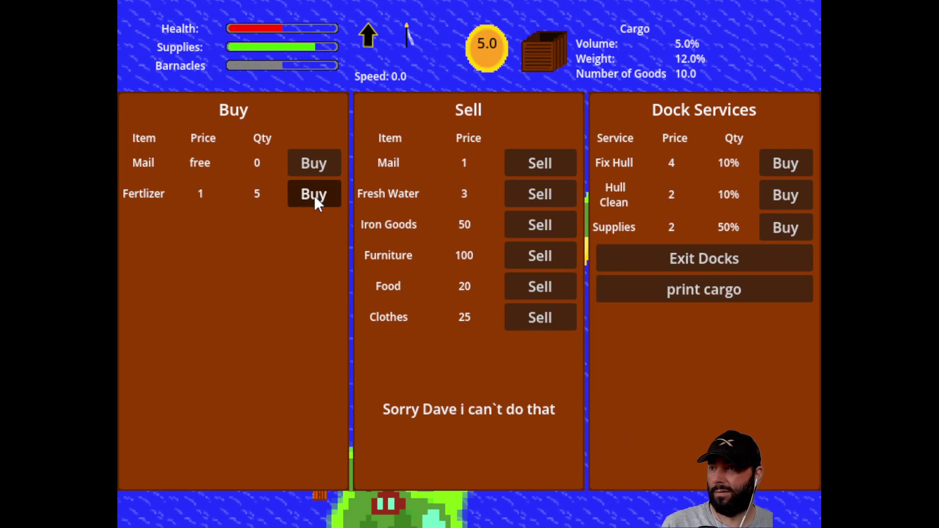
double_click(314, 192)
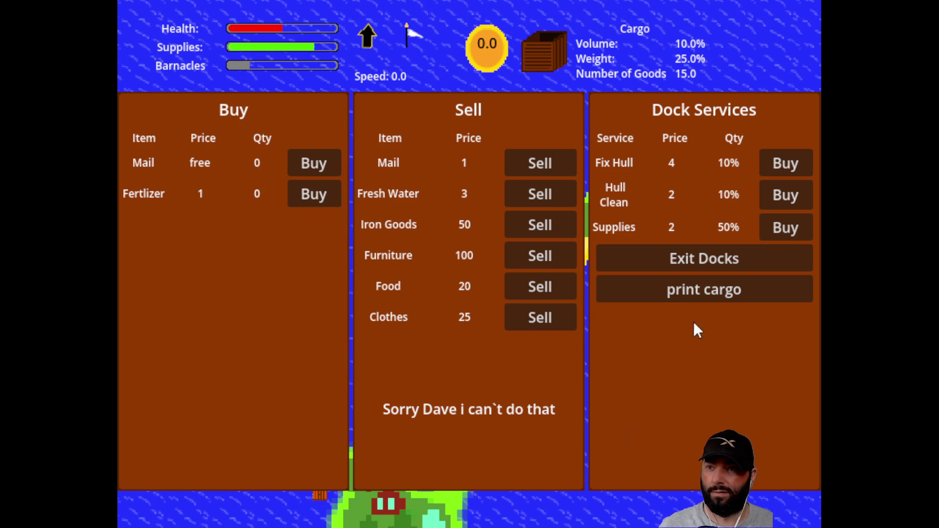
left_click(712, 257)
- Reverse the ship away from the dock, then sail forward turning clockwise
key("s")
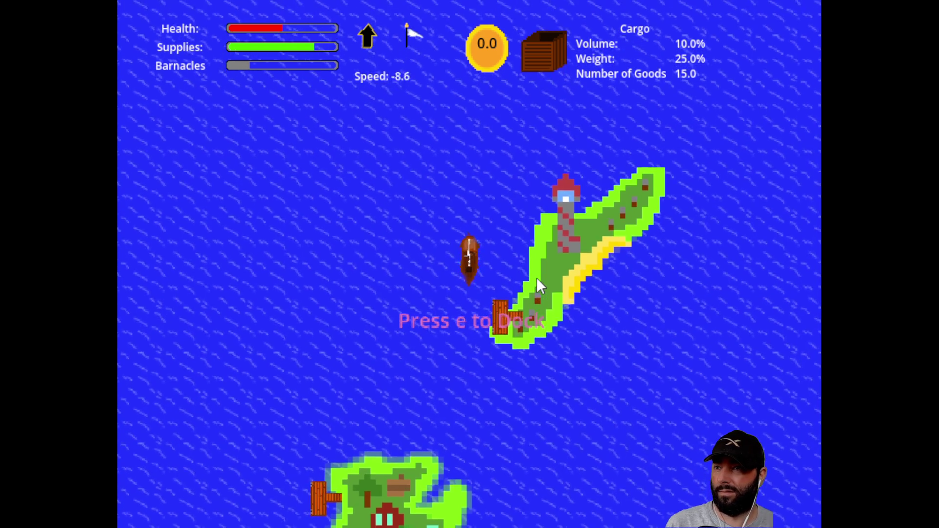
key("w")
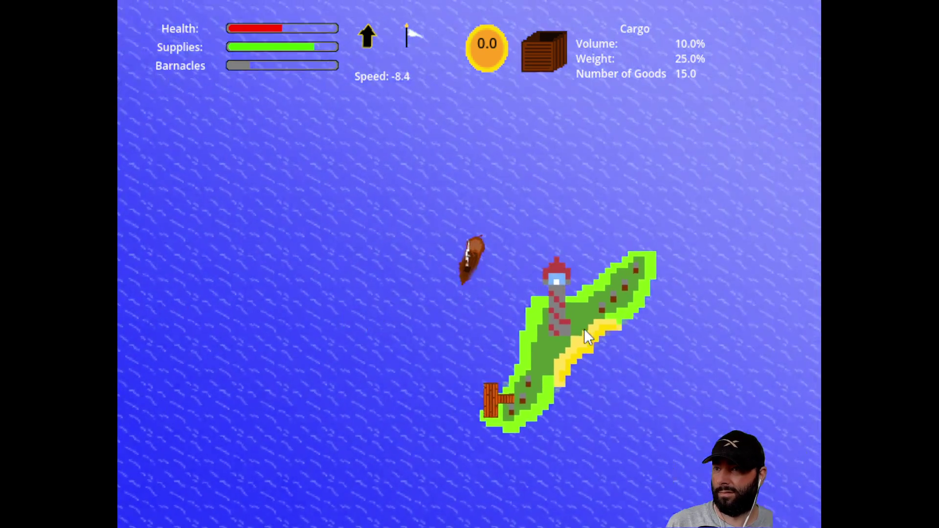
key("d")
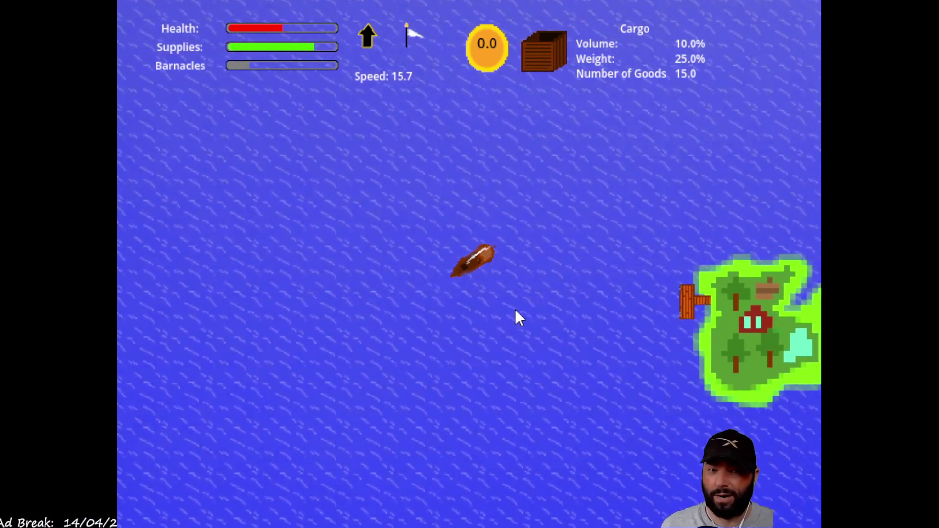
scroll(481, 312, "down", 5)
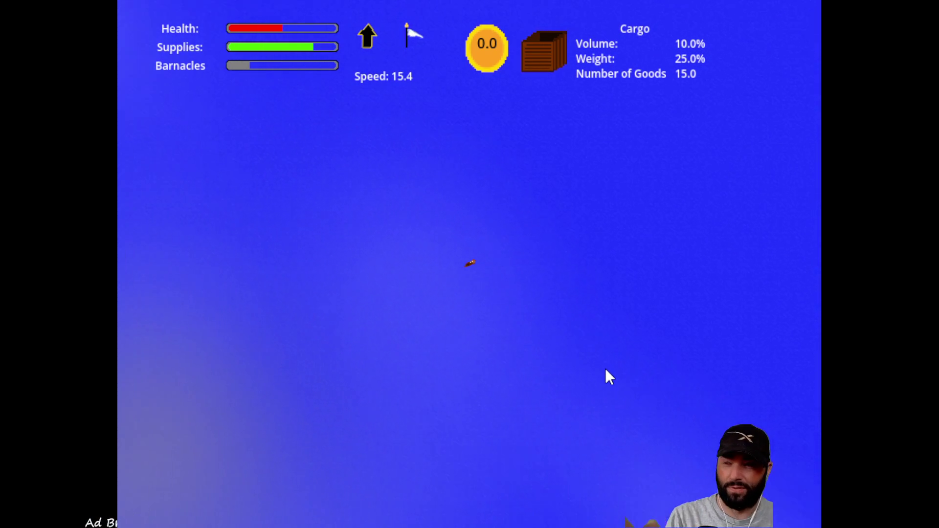
scroll(606, 368, "up", 5)
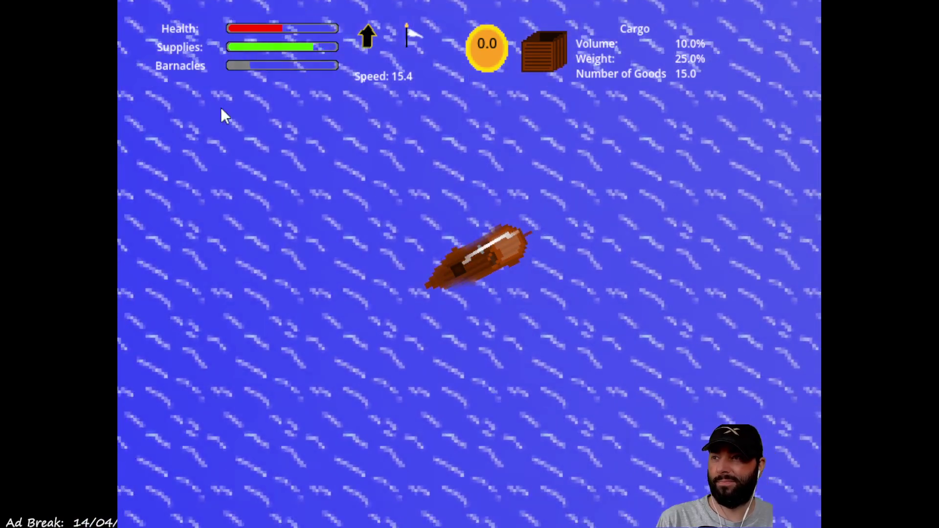
scroll(679, 284, "down", 2)
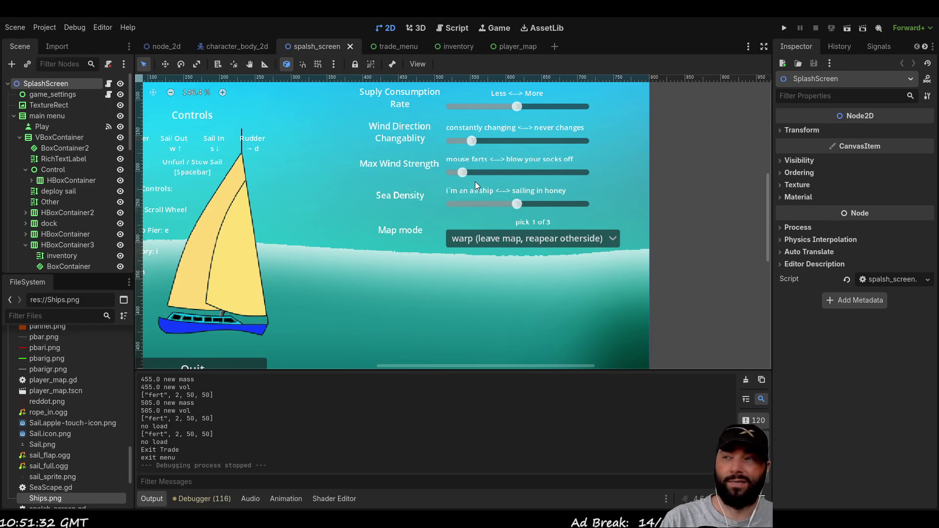
- Switch to the game_world scene and bring up the wind.gd script
left_click(162, 46)
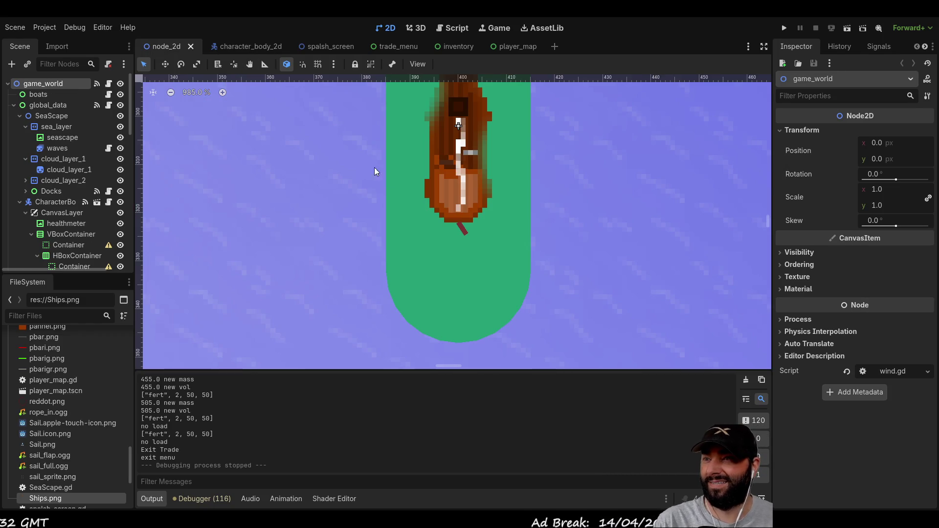
scroll(324, 273, "down", 6)
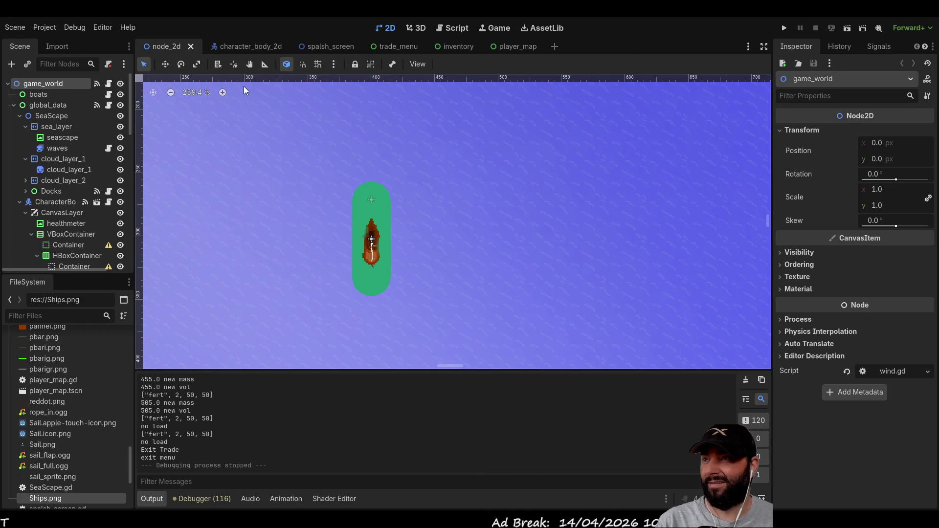
left_click(452, 28)
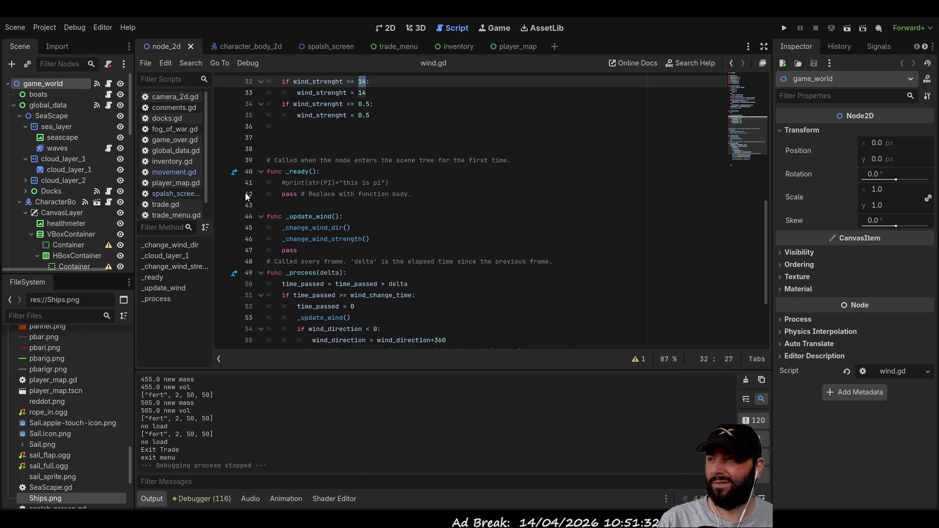
- Browse the docks.gd, fog_of_war.gd, comments.gd and camera_2d.gd scripts
scroll(357, 174, "up", 10)
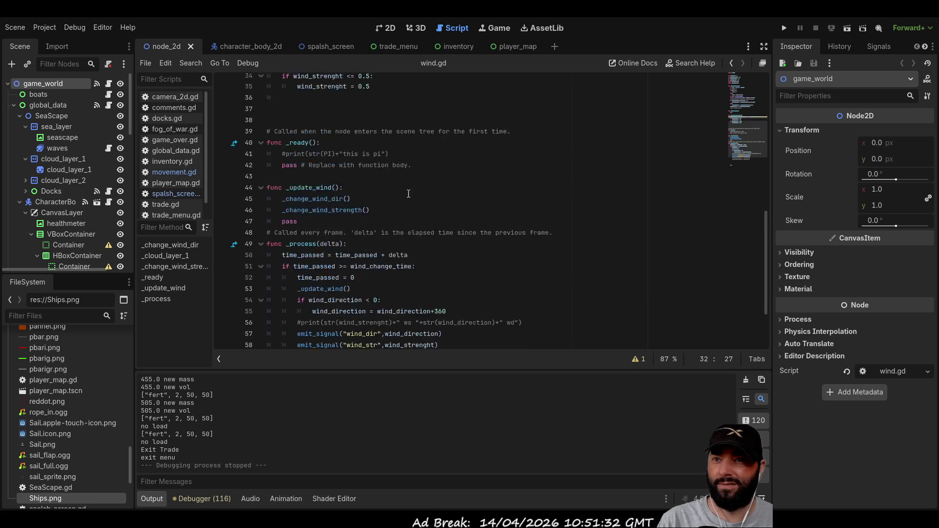
left_click(169, 118)
scroll(448, 270, "down", 20)
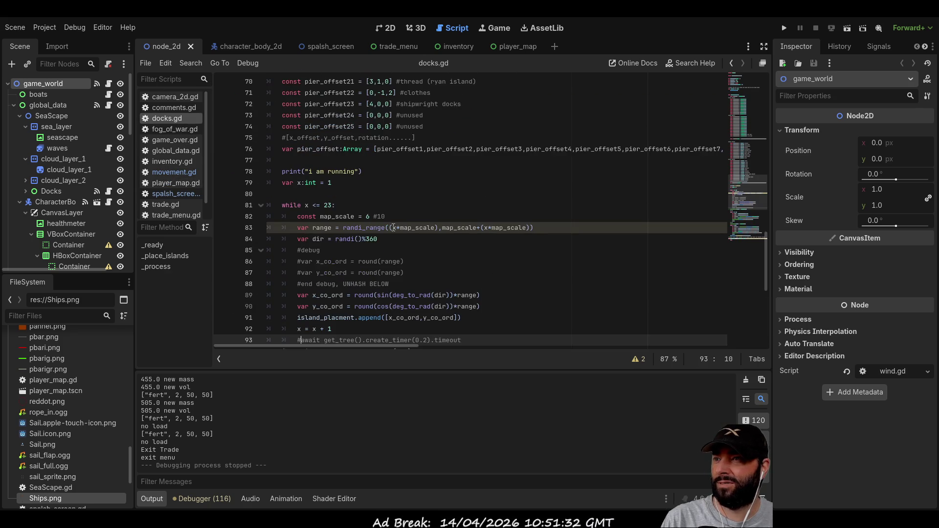
scroll(448, 271, "up", 20)
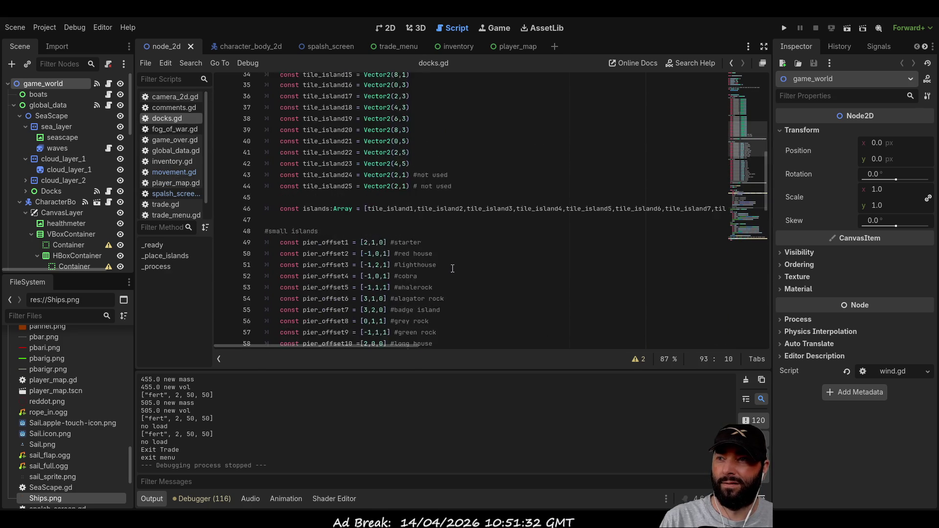
scroll(448, 271, "down", 15)
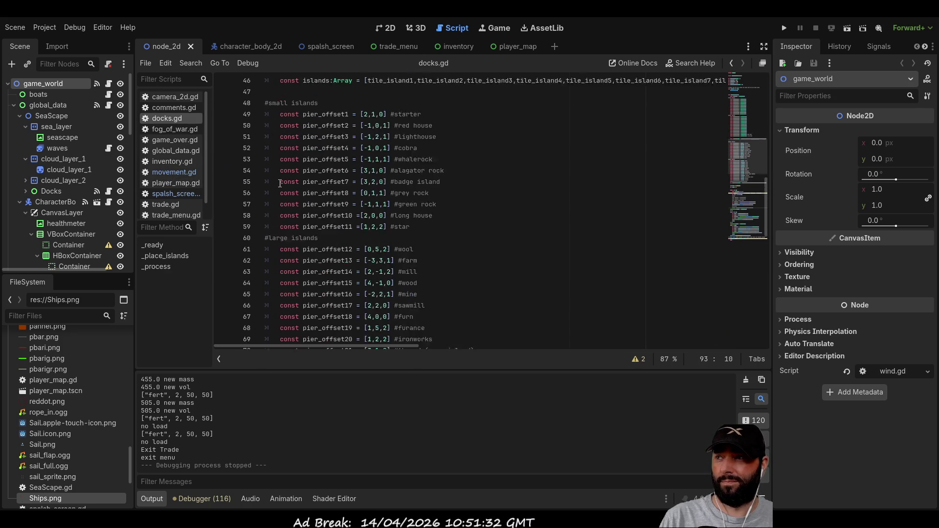
left_click(175, 129)
scroll(373, 202, "down", 3)
scroll(373, 202, "up", 5)
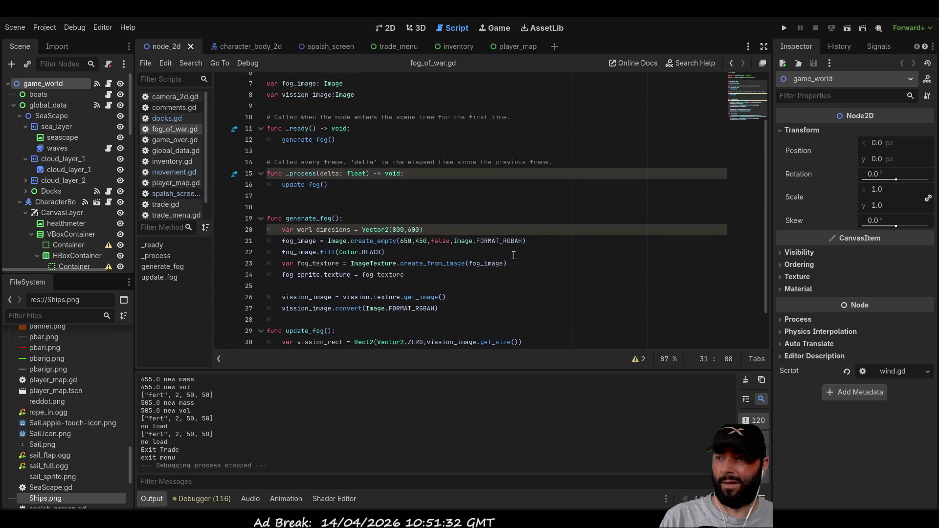
left_click(174, 108)
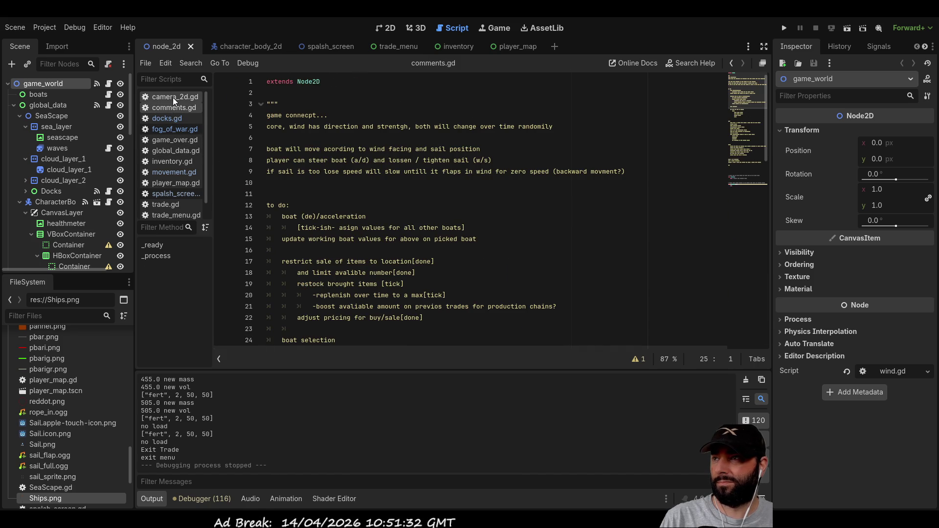
left_click(175, 97)
scroll(383, 249, "down", 1)
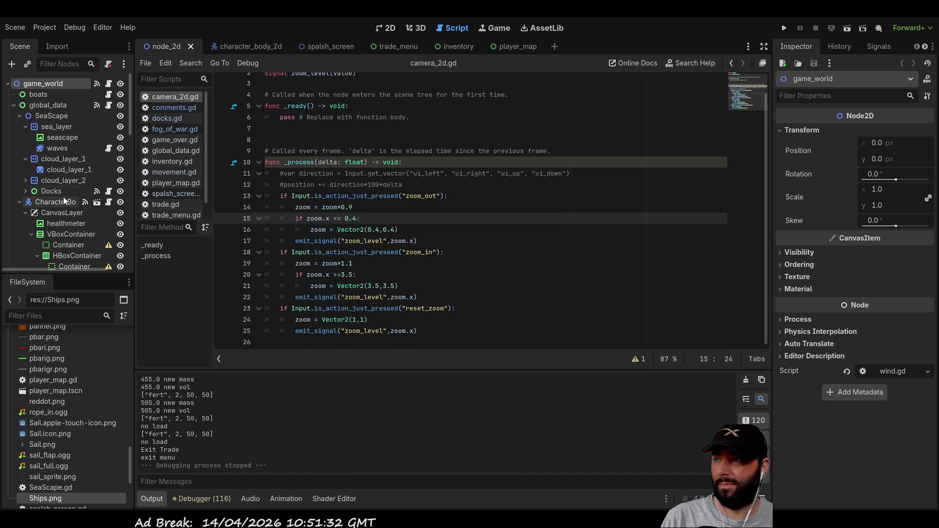
- Look through the waves, global_data and boats scripts, then return to wind.gd
left_click(108, 148)
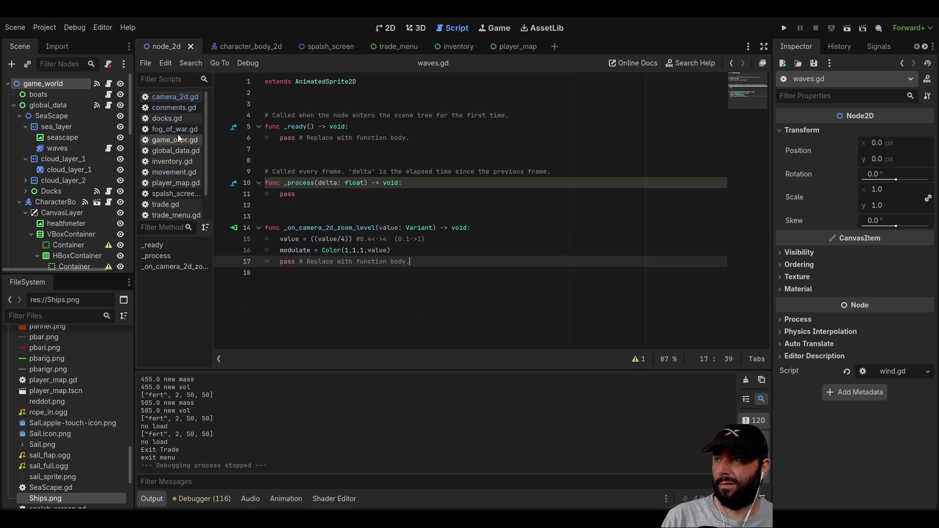
left_click(108, 105)
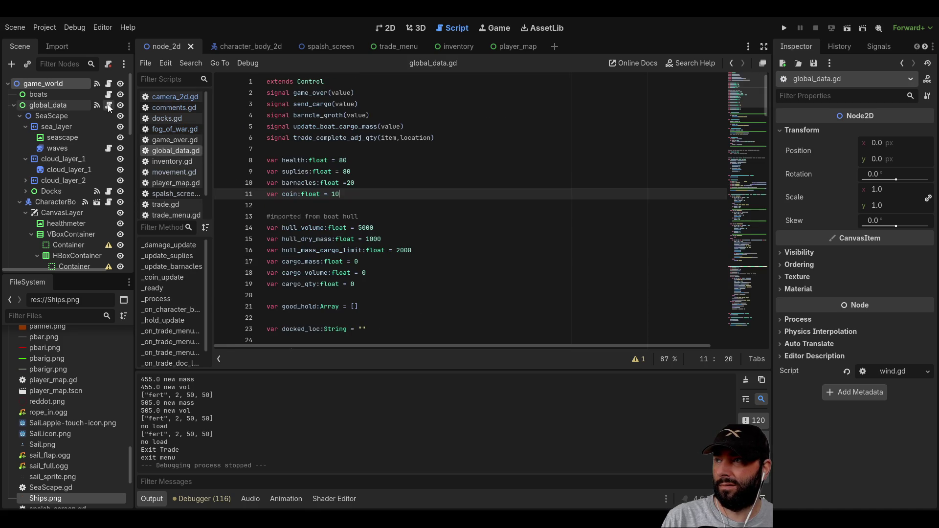
scroll(389, 222, "down", 20)
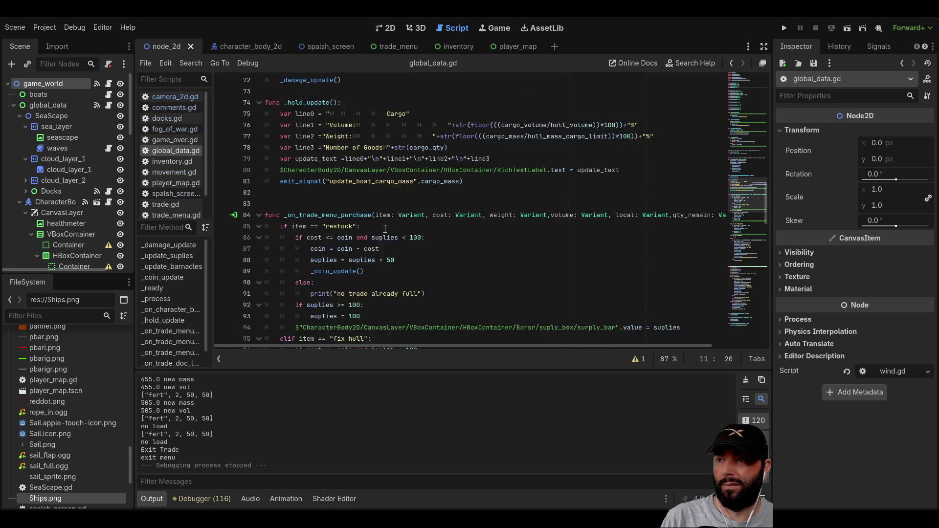
scroll(387, 230, "down", 17)
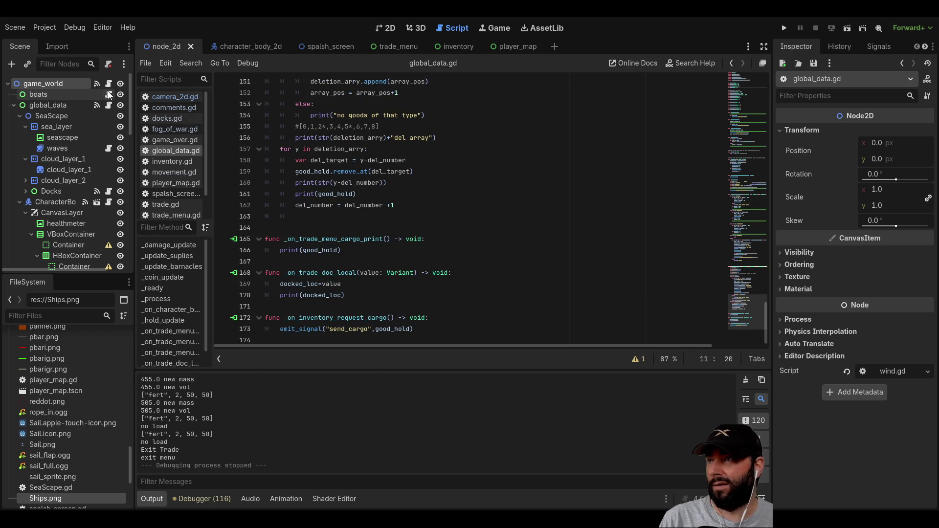
left_click(109, 95)
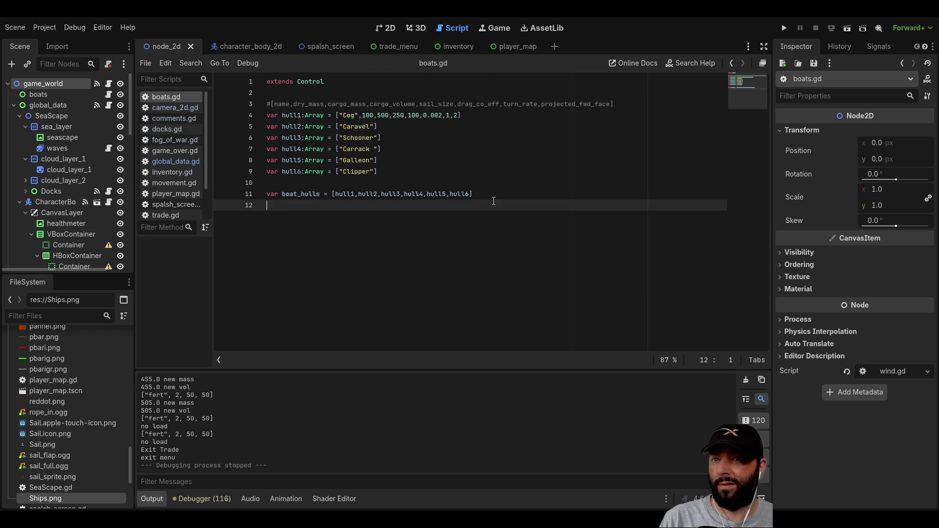
left_click(109, 83)
scroll(455, 221, "down", 12)
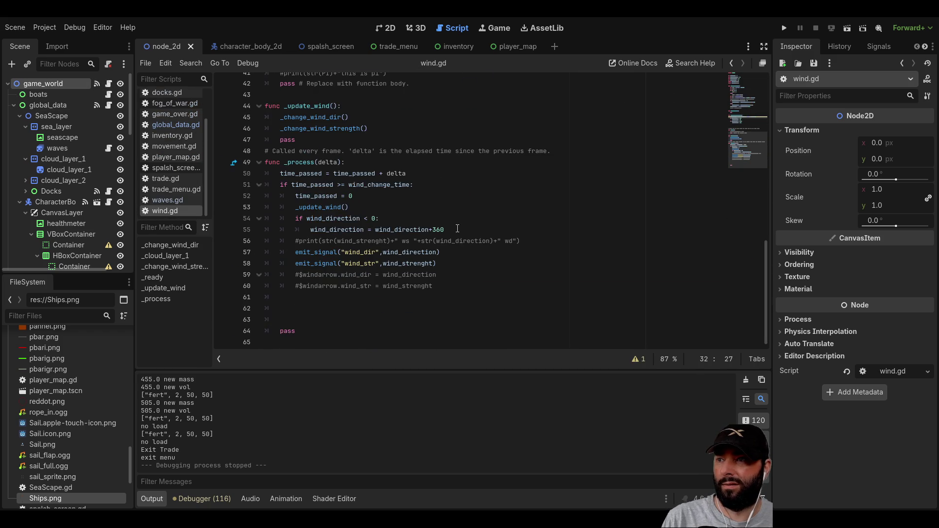
scroll(457, 225, "up", 12)
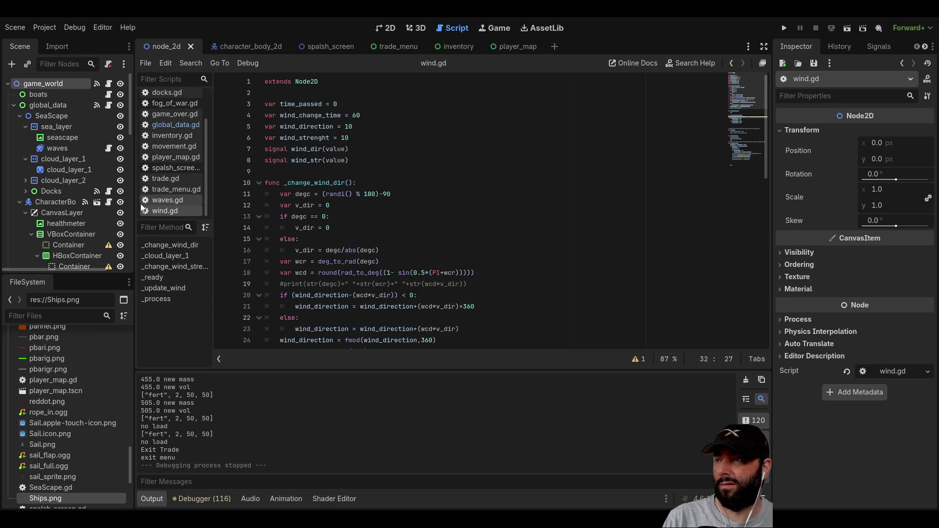
scroll(164, 121, "up", 2)
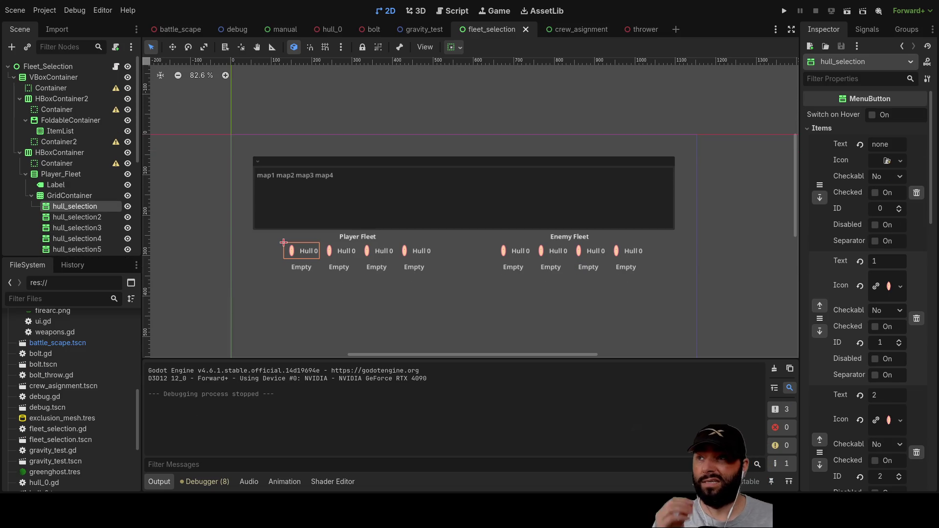
- Run the gravity_test scene once, watch its velocity output, then stop it
left_click(421, 29)
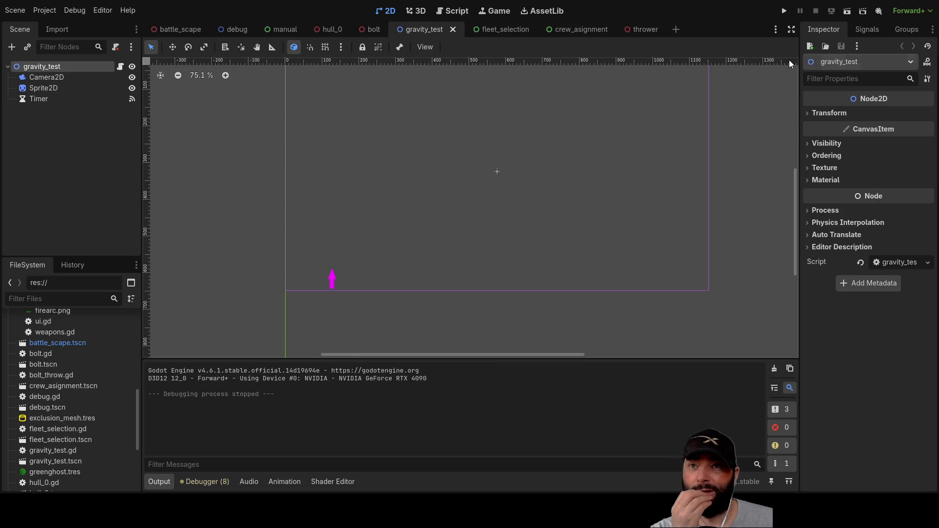
left_click(847, 11)
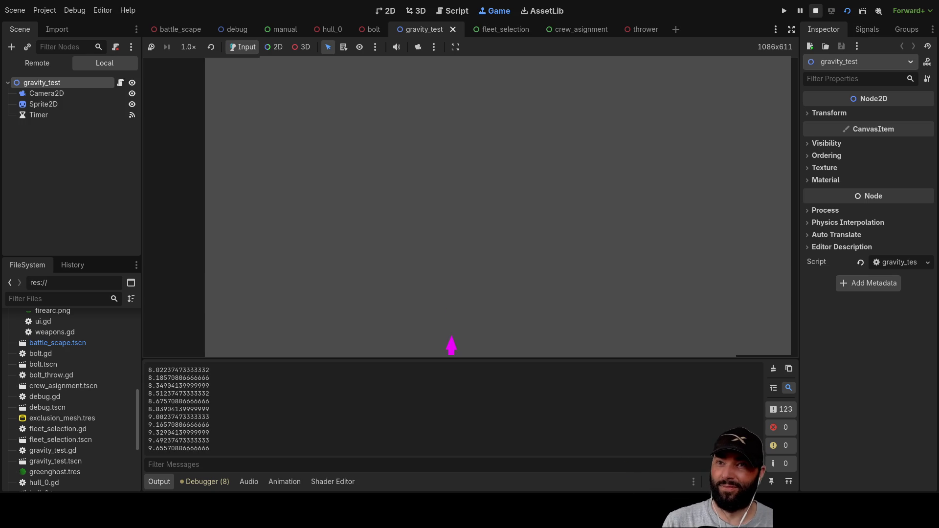
left_click(815, 10)
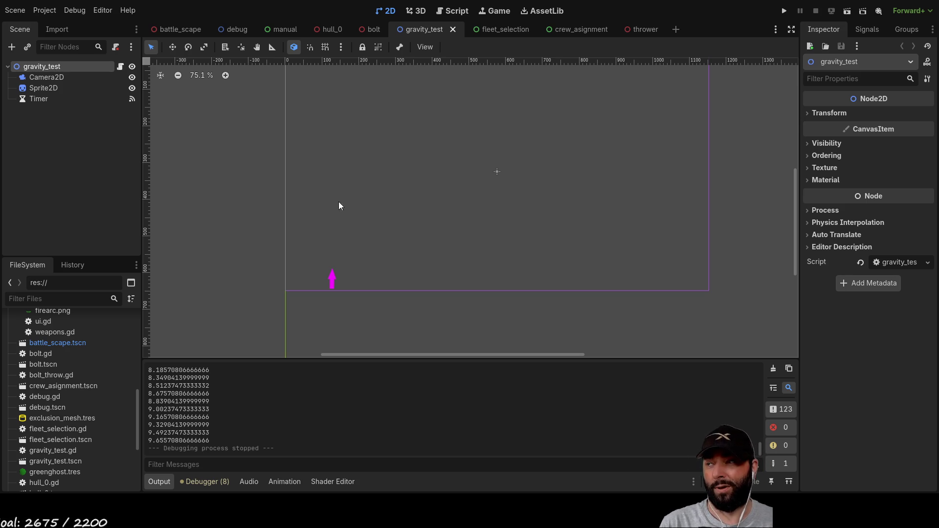
- Pan the 2D canvas, then switch to the battle_scape 3D scene
mouse_move(435, 151)
left_mouse_down()
mouse_move(426, 230)
mouse_move(427, 186)
mouse_move(431, 215)
left_mouse_up()
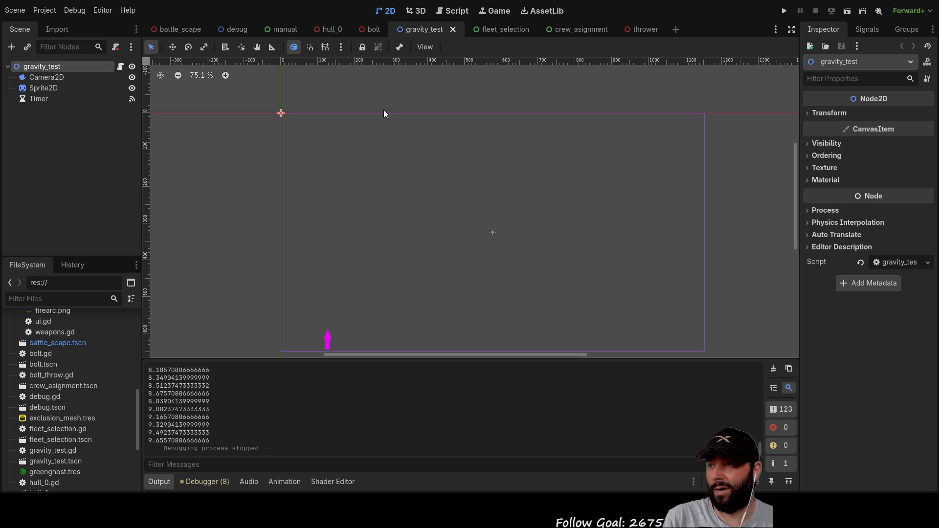
left_click(181, 35)
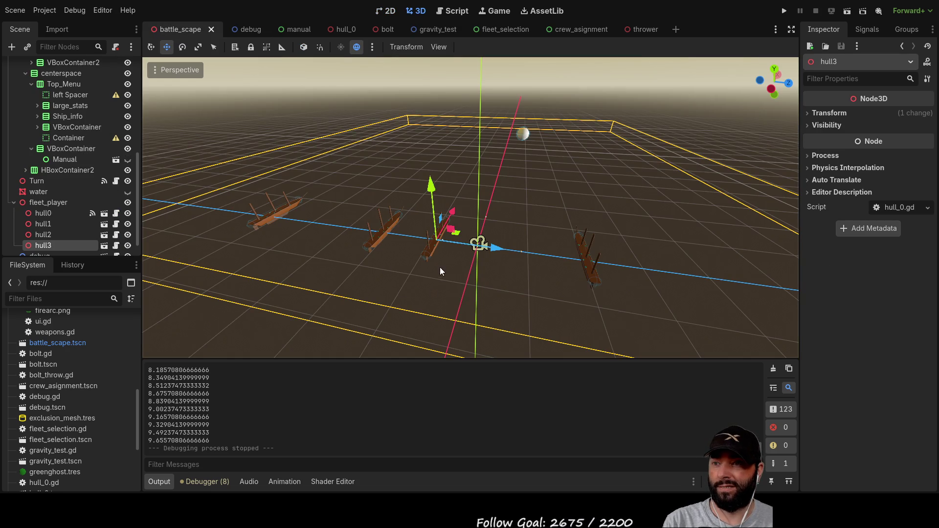
- Orbit and zoom around the four ships, then bring up camera_3d.gd in the script editor
mouse_move(389, 222)
left_mouse_down()
mouse_move(471, 155)
mouse_move(330, 174)
mouse_move(279, 241)
mouse_move(275, 183)
mouse_move(308, 172)
left_mouse_up()
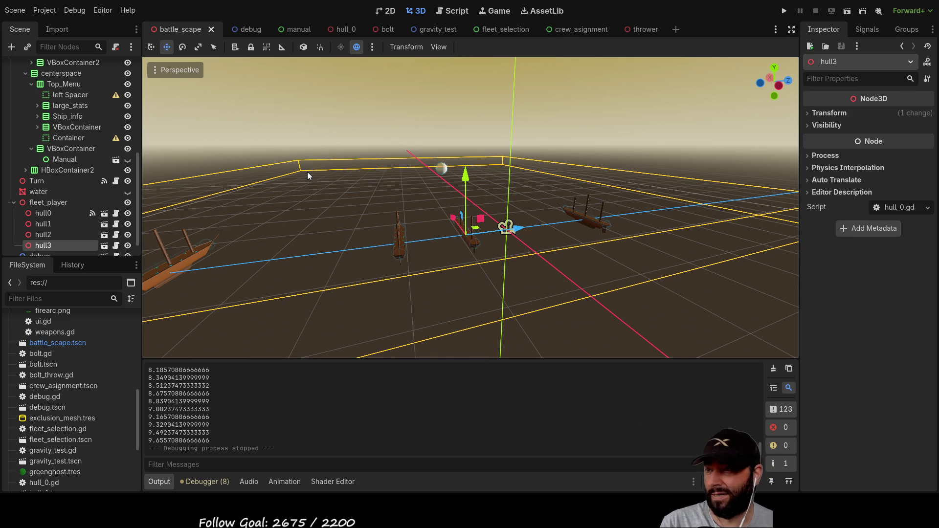
mouse_move(307, 172)
left_mouse_down()
mouse_move(323, 210)
mouse_move(489, 205)
mouse_move(655, 239)
mouse_move(481, 183)
mouse_move(335, 215)
mouse_move(359, 242)
mouse_move(412, 248)
mouse_move(492, 196)
mouse_move(685, 210)
mouse_move(345, 216)
mouse_move(300, 283)
mouse_move(298, 257)
mouse_move(427, 198)
mouse_move(352, 237)
mouse_move(297, 245)
mouse_move(280, 236)
mouse_move(461, 207)
mouse_move(467, 196)
mouse_move(467, 183)
mouse_move(421, 183)
left_mouse_up()
scroll(421, 183, "down", 3)
mouse_move(447, 212)
left_mouse_down()
mouse_move(442, 228)
mouse_move(364, 269)
mouse_move(470, 214)
mouse_move(472, 223)
mouse_move(493, 190)
left_mouse_up()
scroll(364, 269, "up", 5)
left_click(456, 12)
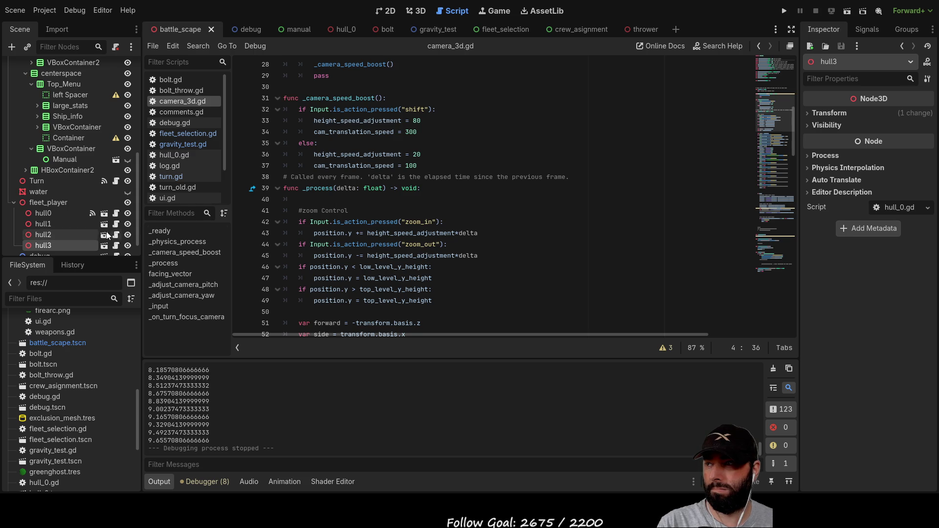
- Select hull0, list its signals, and jump to the method connected to mouse_signal
left_click(54, 213)
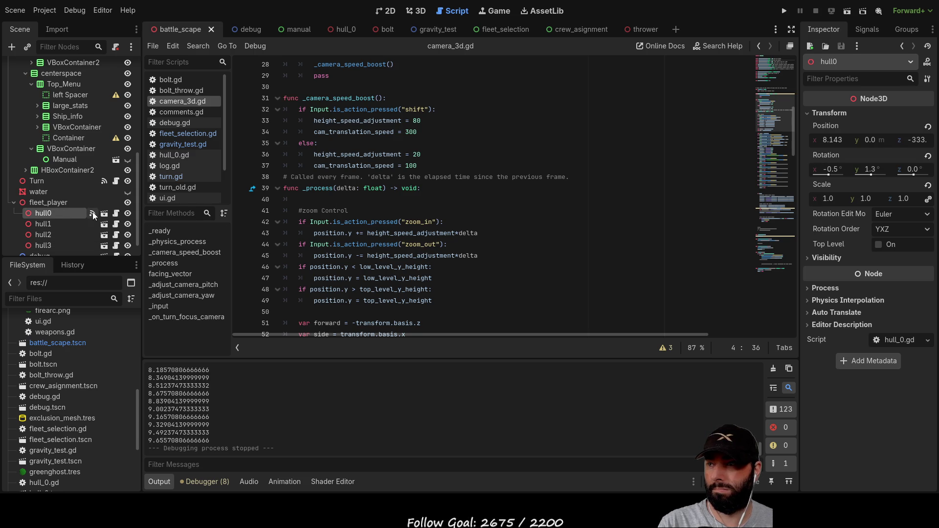
left_click(93, 214)
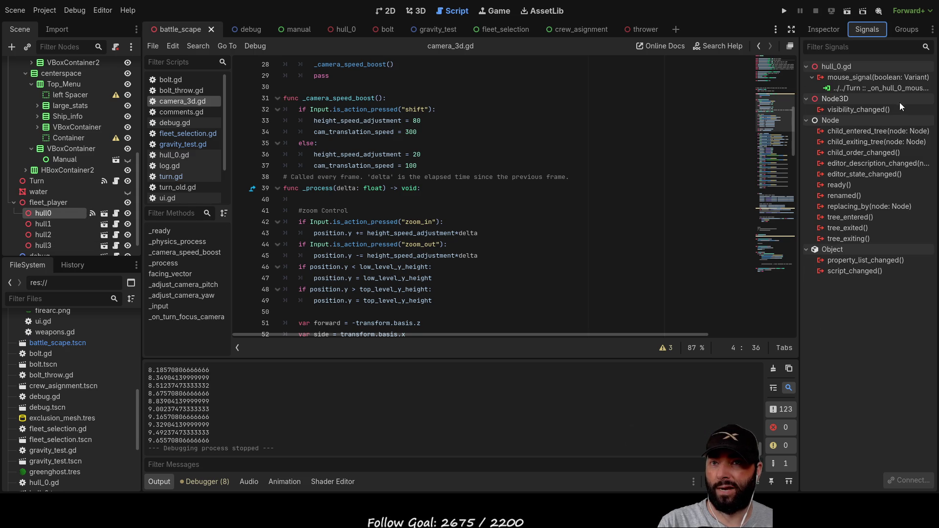
double_click(881, 88)
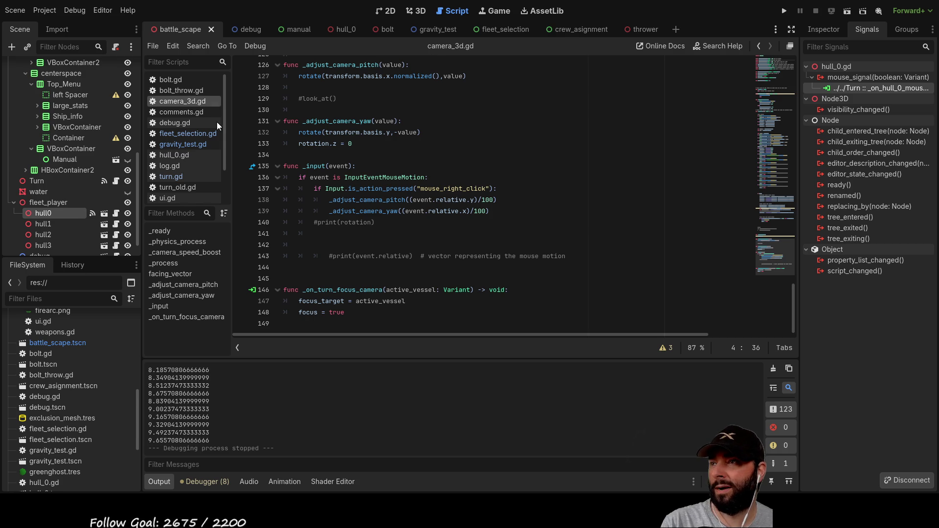
- Open turn.gd and review the _on_hull_0_mouse_signal handler stub
left_click(172, 176)
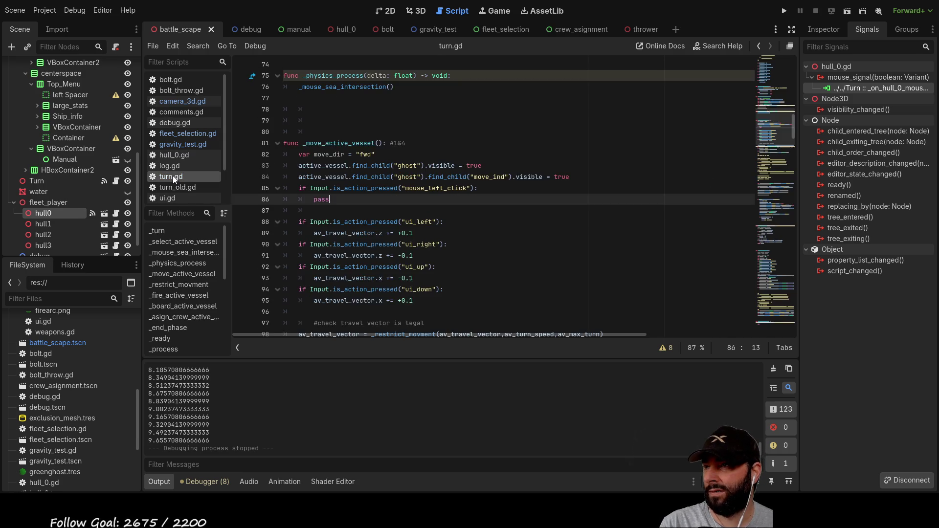
scroll(487, 222, "down", 20)
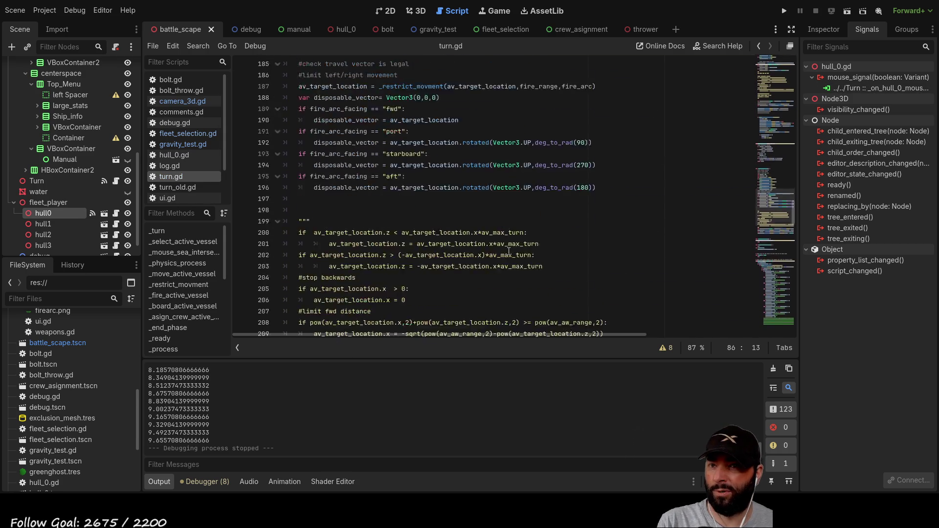
scroll(483, 237, "down", 20)
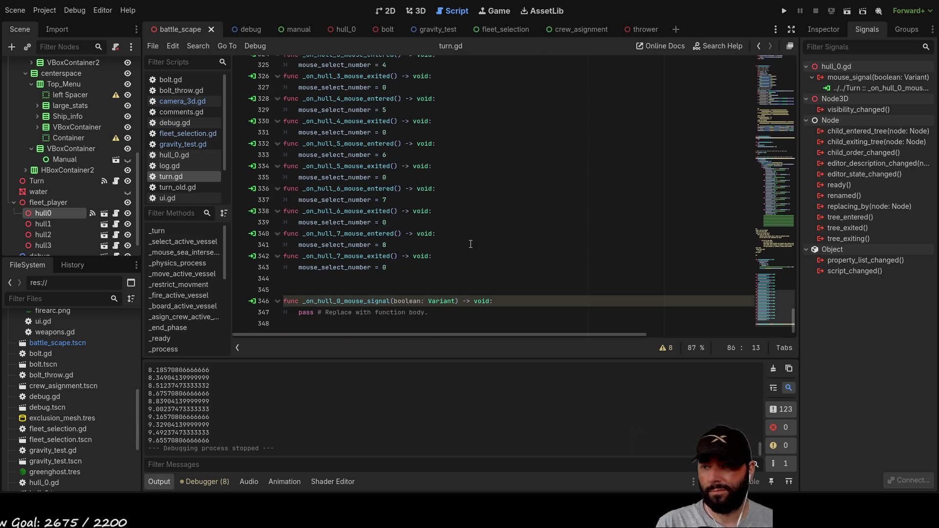
left_click(349, 325)
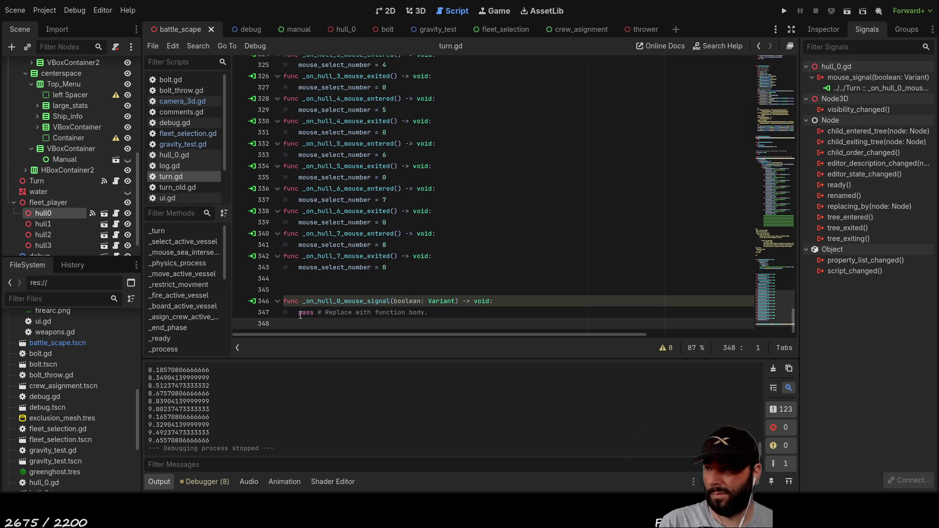
left_click(299, 313)
scroll(566, 243, "up", 20)
scroll(567, 244, "up", 20)
scroll(525, 231, "up", 16)
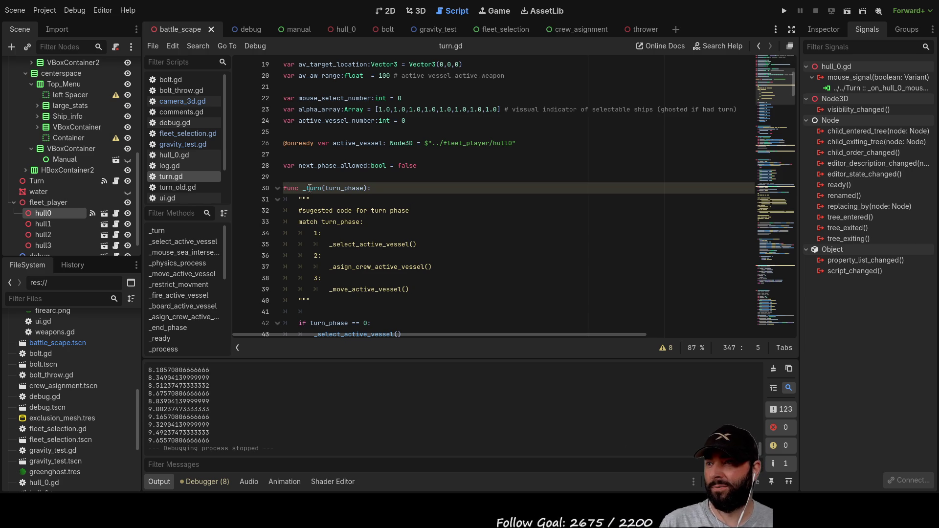
scroll(317, 196, "up", 5)
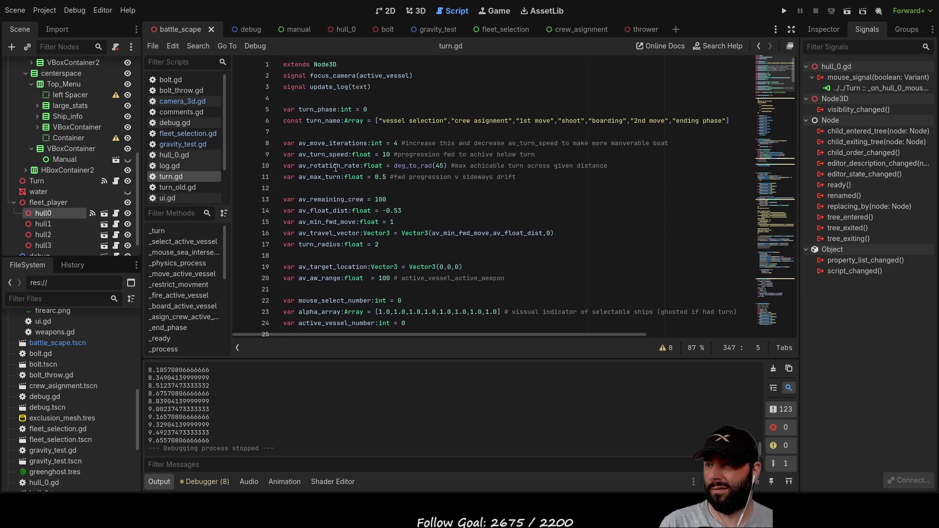
scroll(296, 189, "down", 5)
- Insert blank lines just above func _turn
left_click(293, 177)
key("Return")
key("Return")
key("Return")
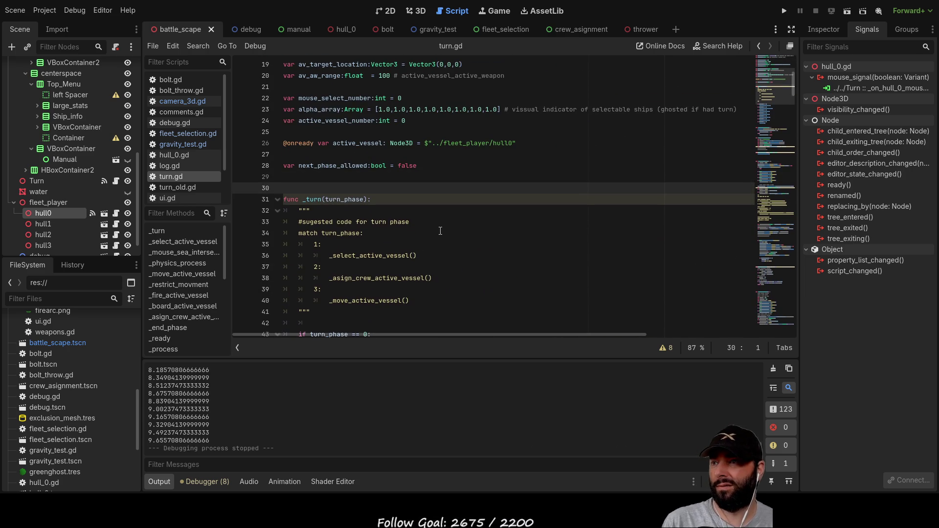
key("Up")
key("Up")
key("Up")
key("Down")
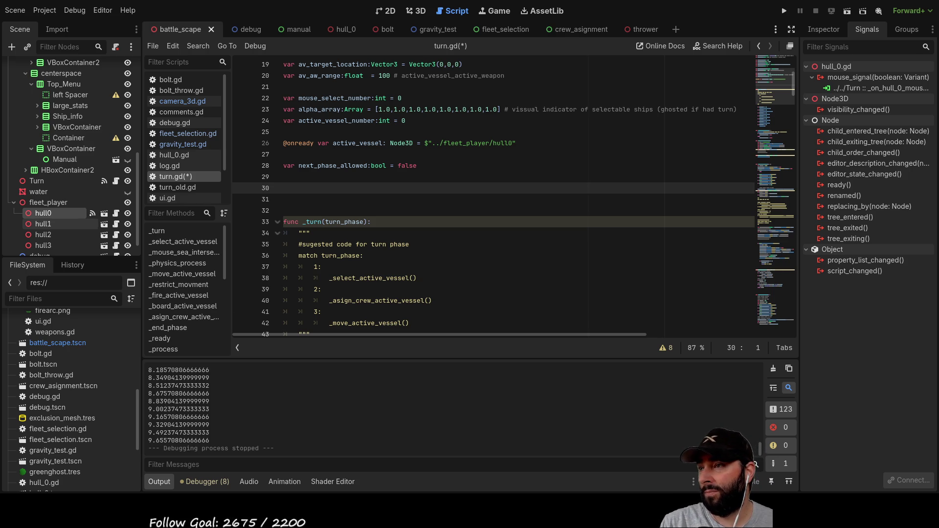
- Check hull2's signal connections, then return to hull0's
left_click(47, 235)
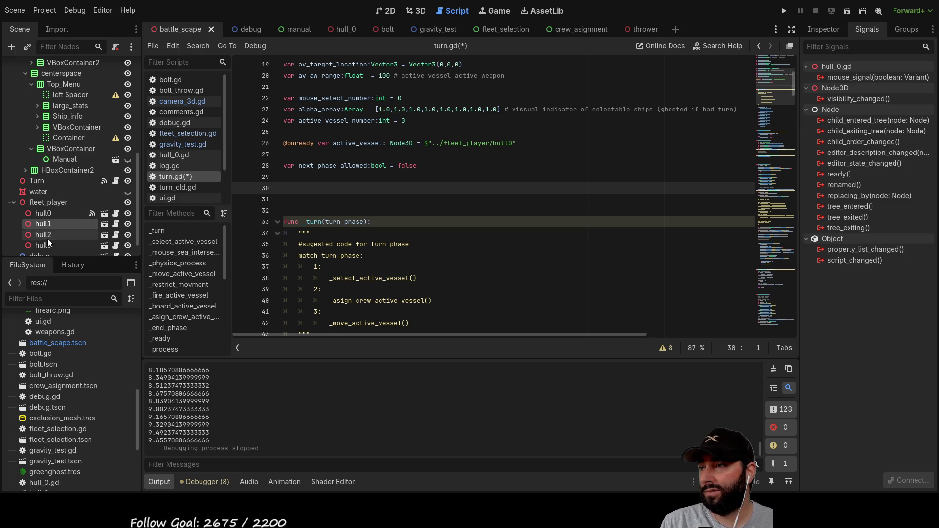
left_click(49, 214)
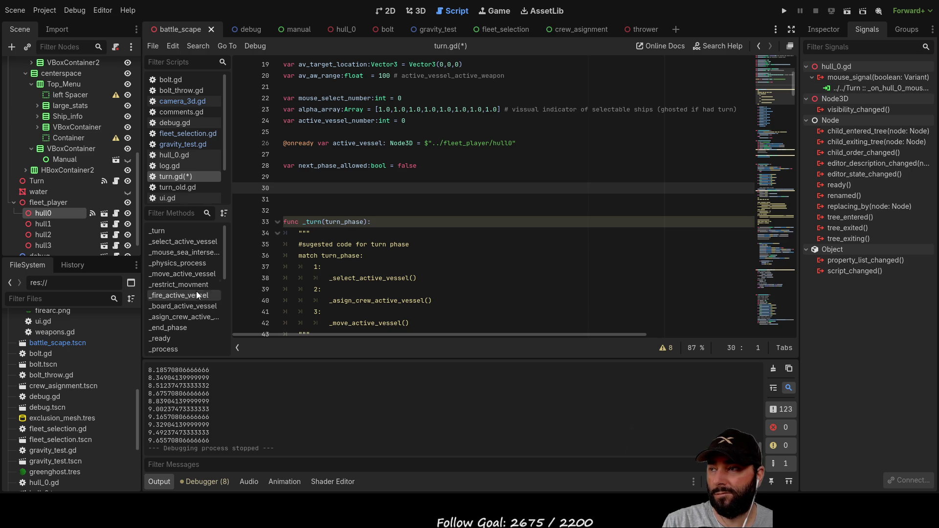
scroll(450, 252, "down", 5)
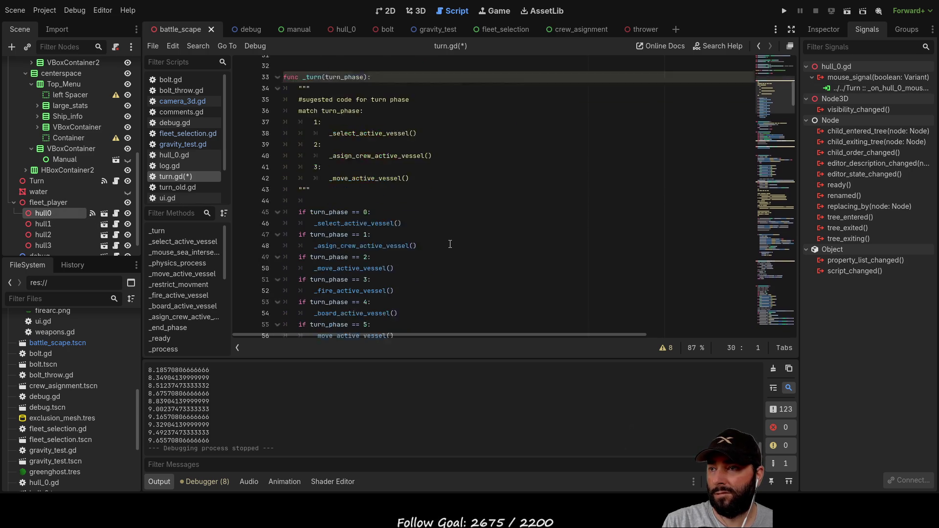
scroll(372, 209, "up", 5)
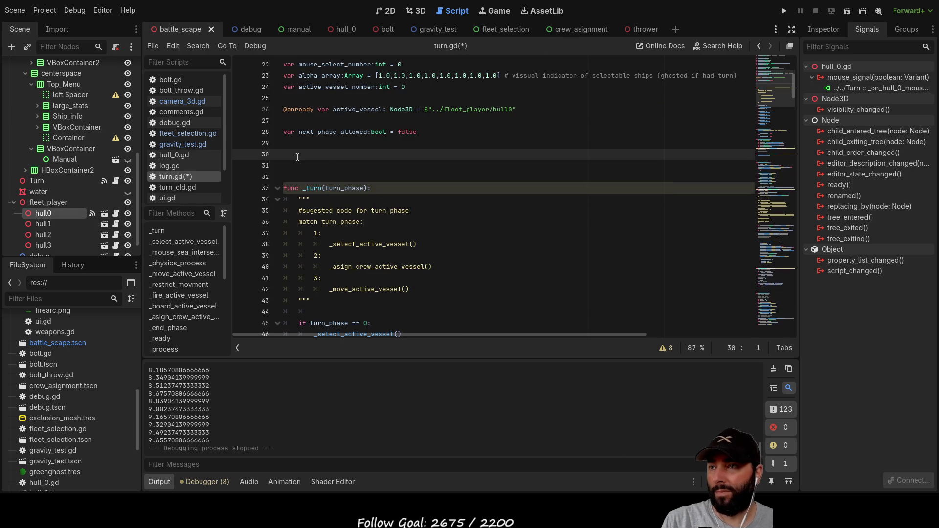
- Declare var hull0_mouse-over:bool on line 30, then rename it to hull0_mo
type("var ")
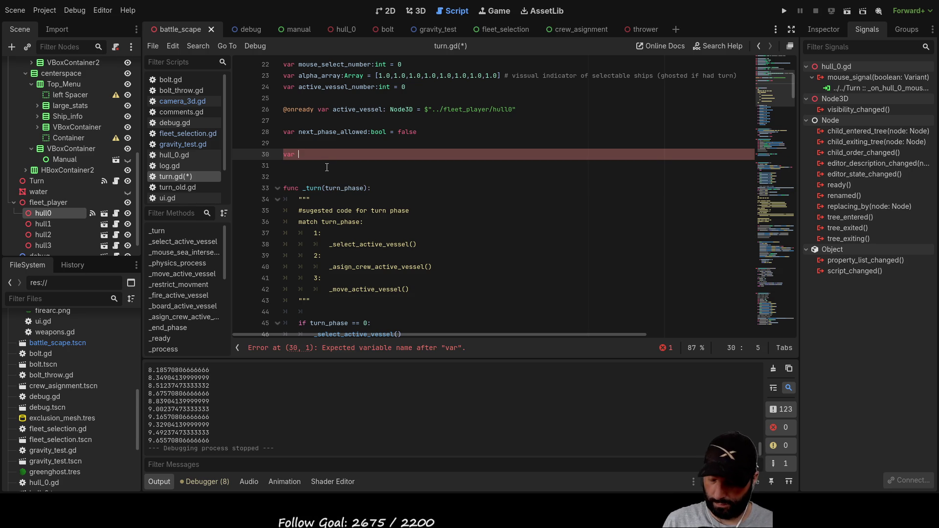
type("hull0")
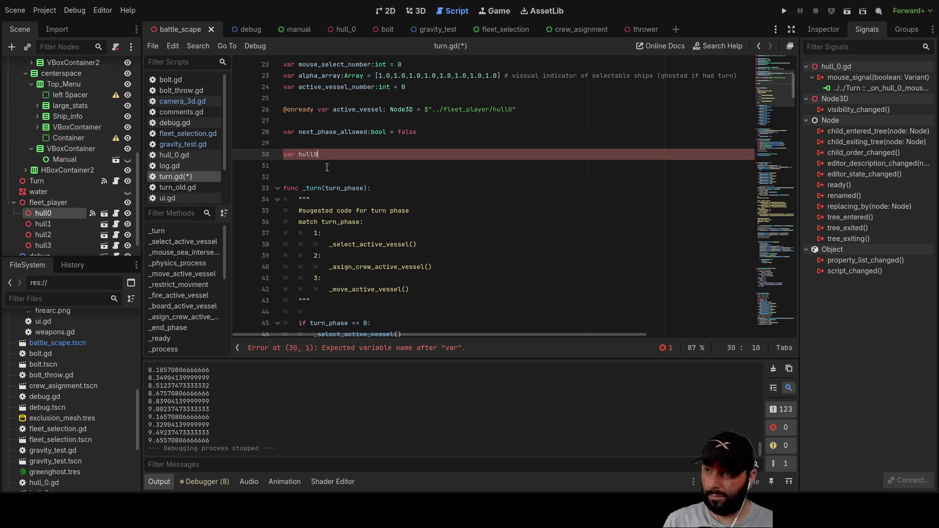
type("_mo")
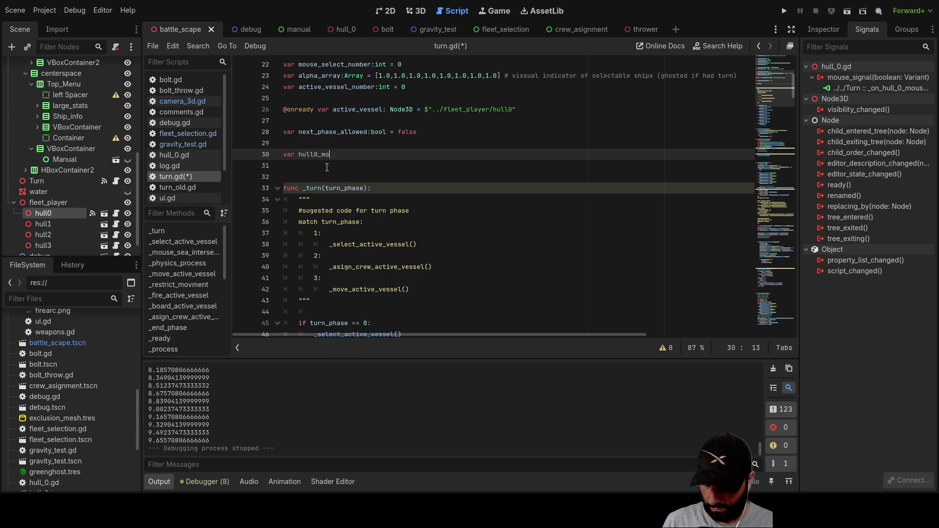
type("use-over")
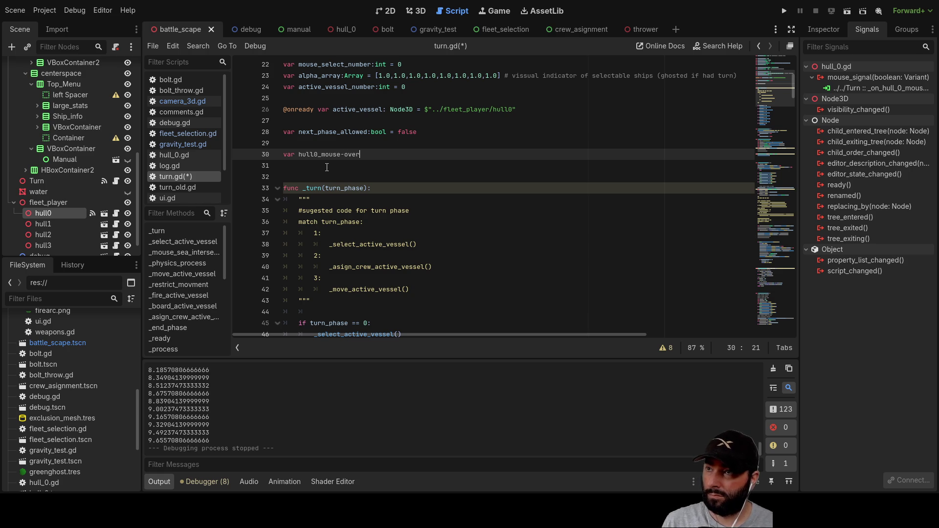
type(":bool")
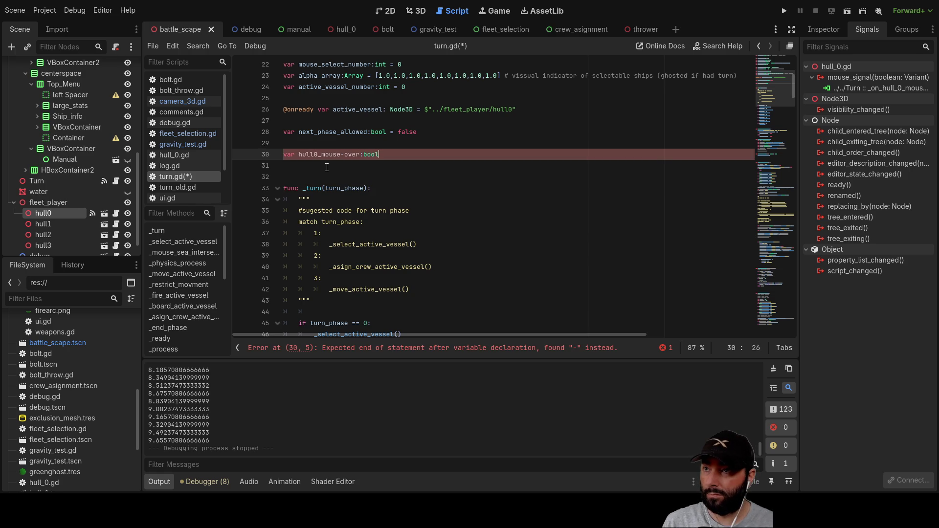
key("Left")
key("Left")
key("Left")
key("BackSpace")
type("_")
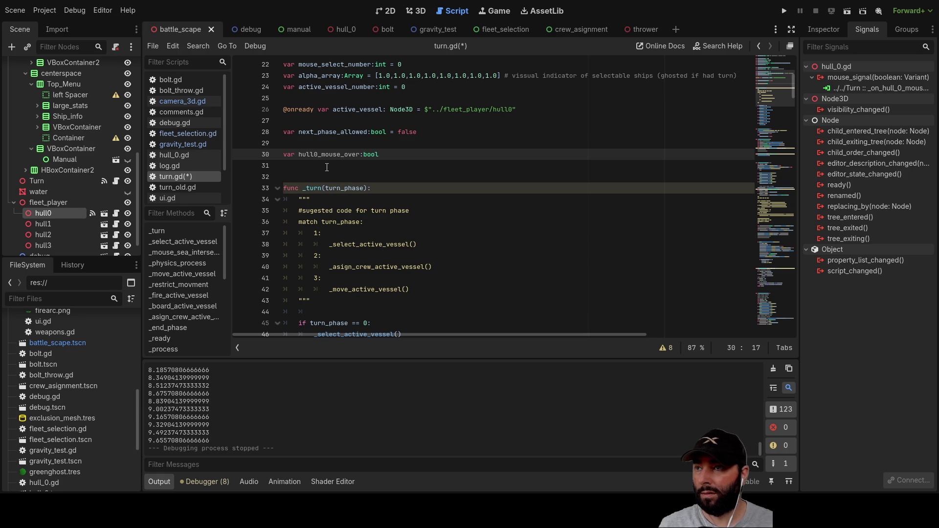
key("Left")
key("Left")
key("Left")
key("Right")
key("Right")
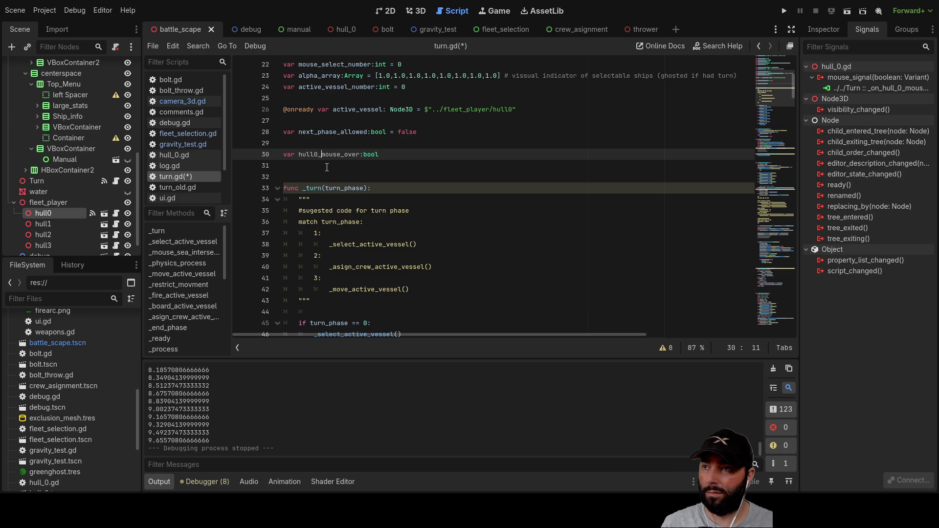
key("Delete")
key("Delete")
key("Delete")
key("Delete")
key("Delete")
type("o")
key("Delete")
key("Delete")
key("Delete")
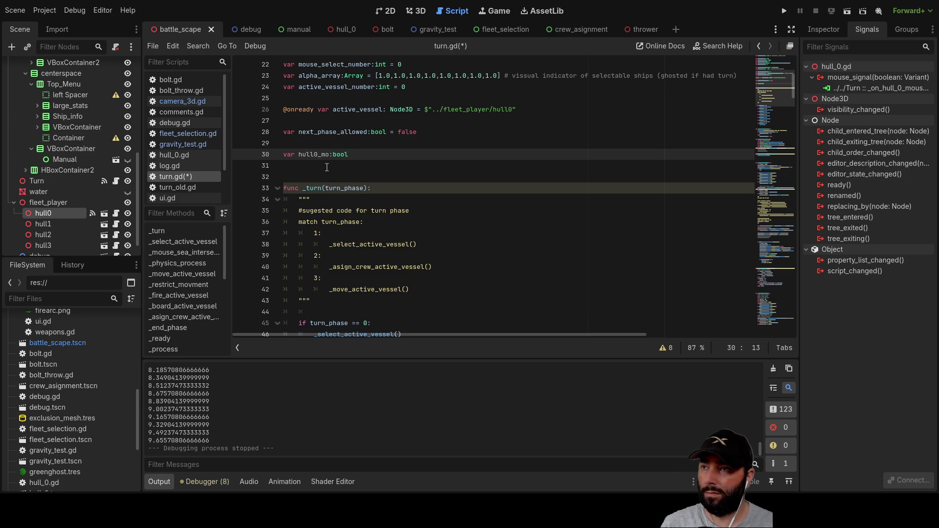
- Append '= false #mouse over for hull 0' to the hull0_mo declaration
key("Down")
key("Down")
key("Up")
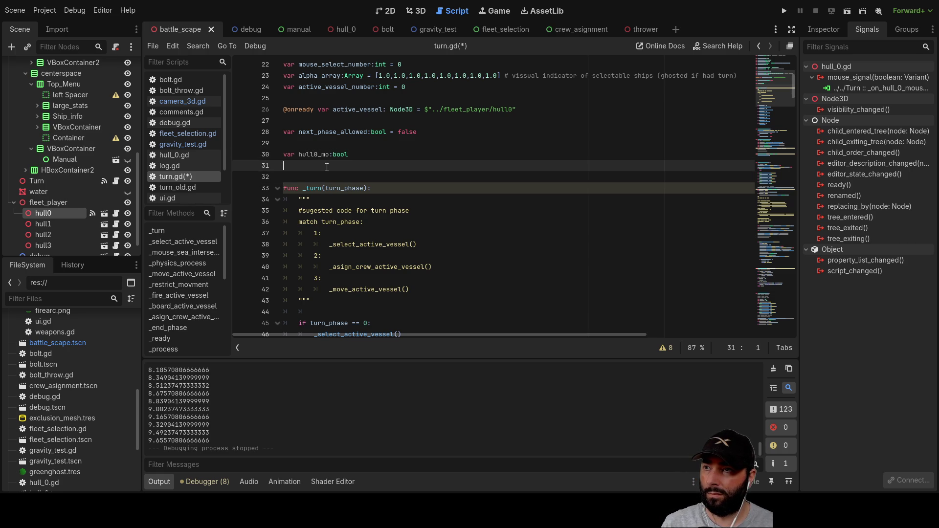
key("Up")
key("End")
type("= fa")
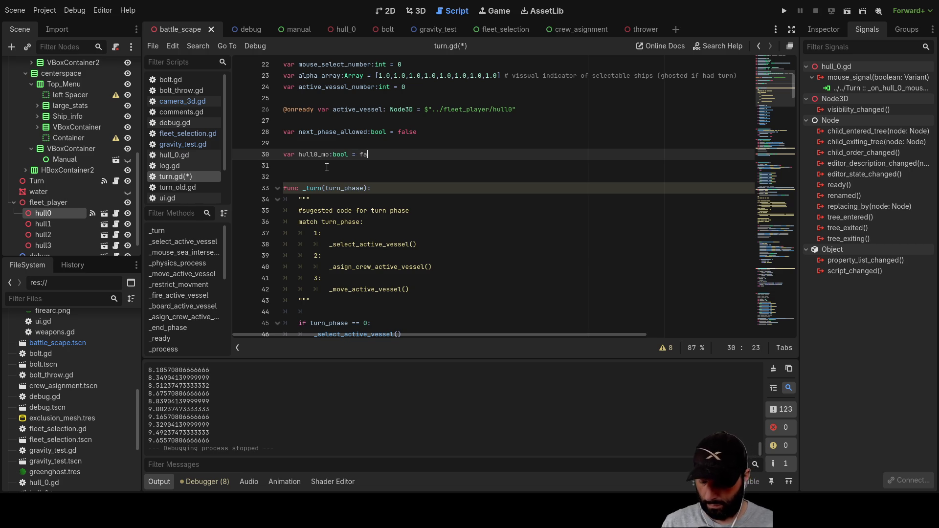
type("lse #")
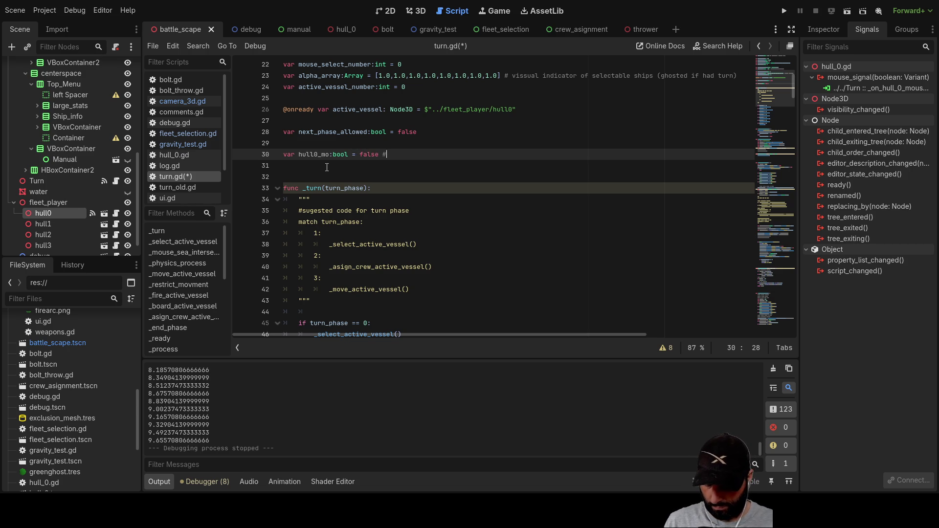
type("mouse over ")
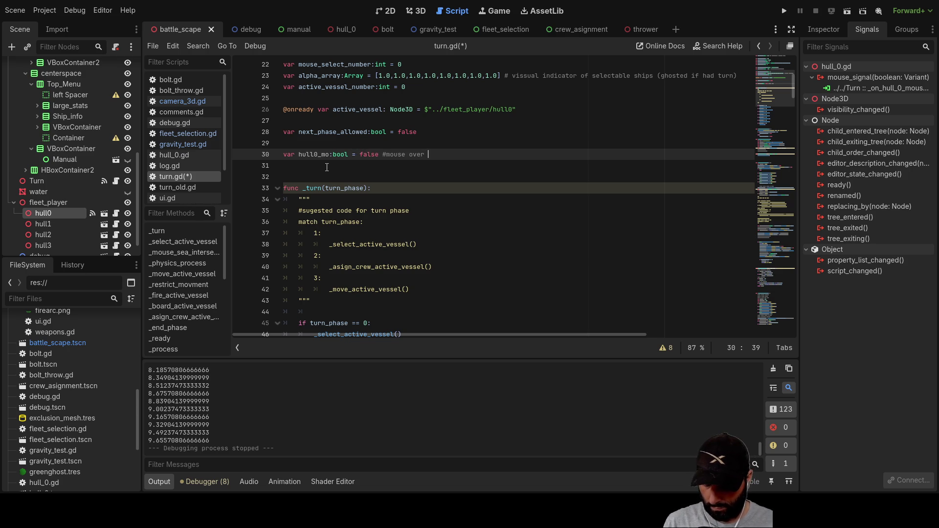
type("for hull 0")
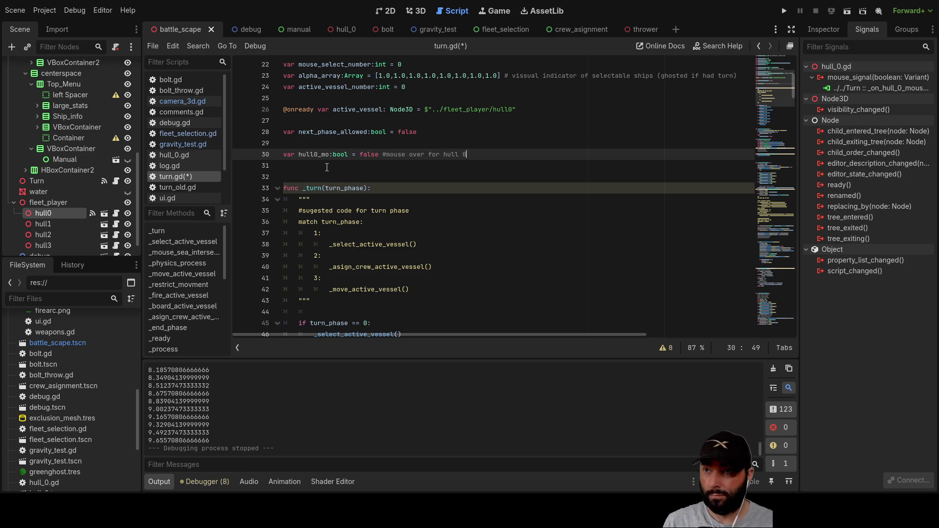
left_click(327, 168)
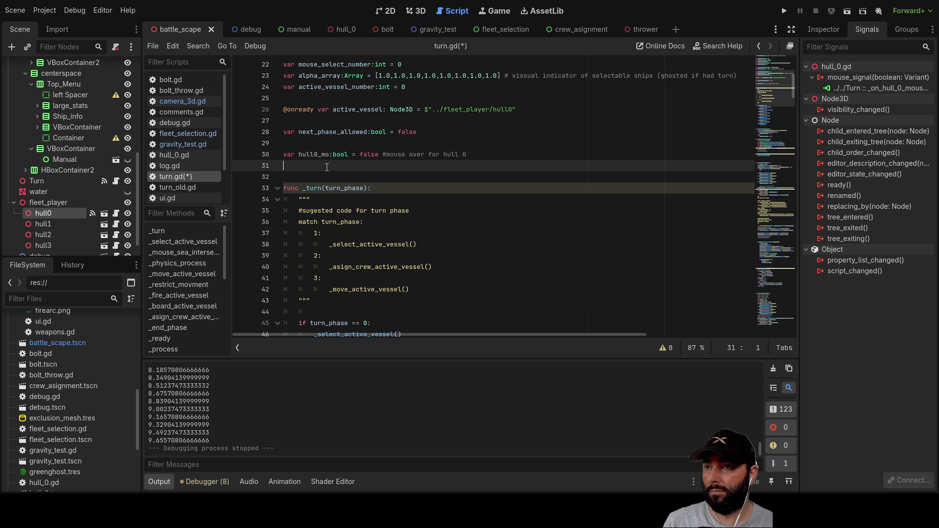
key("Left")
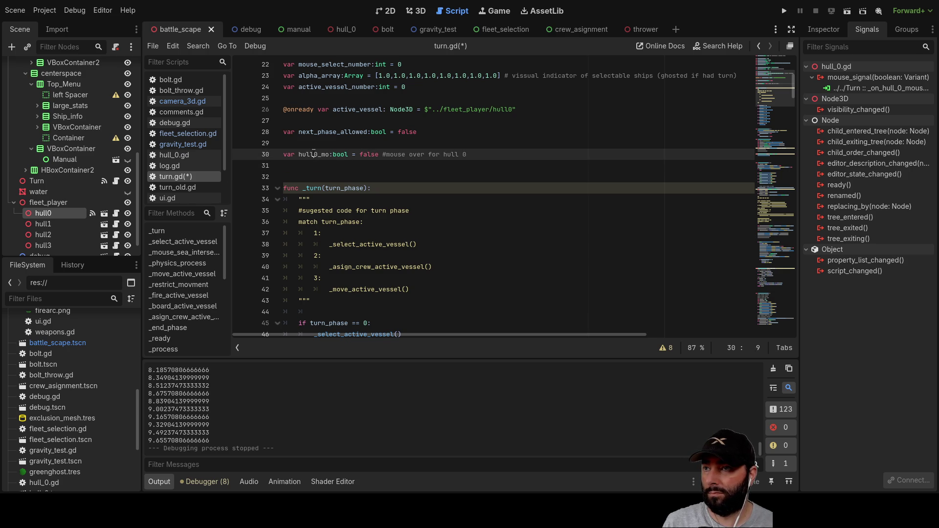
- Select the hull0_mo name and scroll through the turn.gd code
double_click(313, 153)
scroll(458, 254, "down", 12)
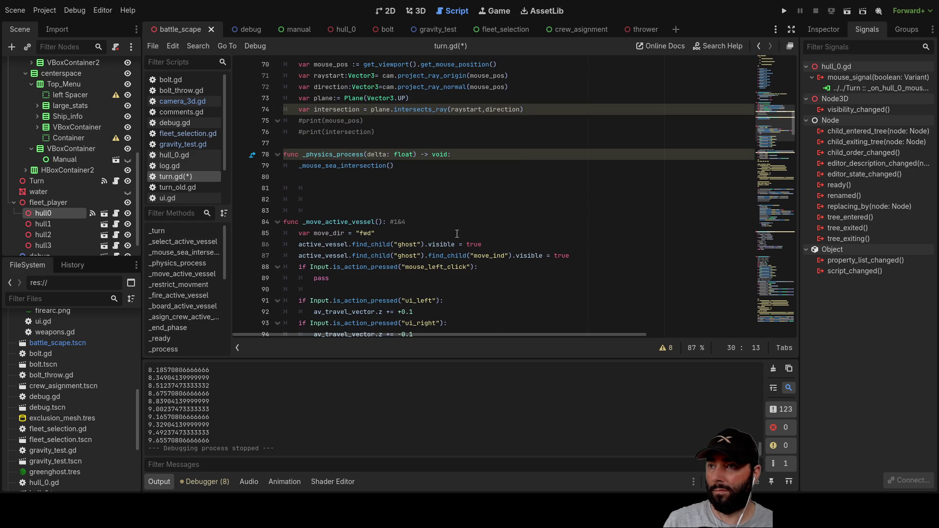
scroll(457, 234, "down", 9)
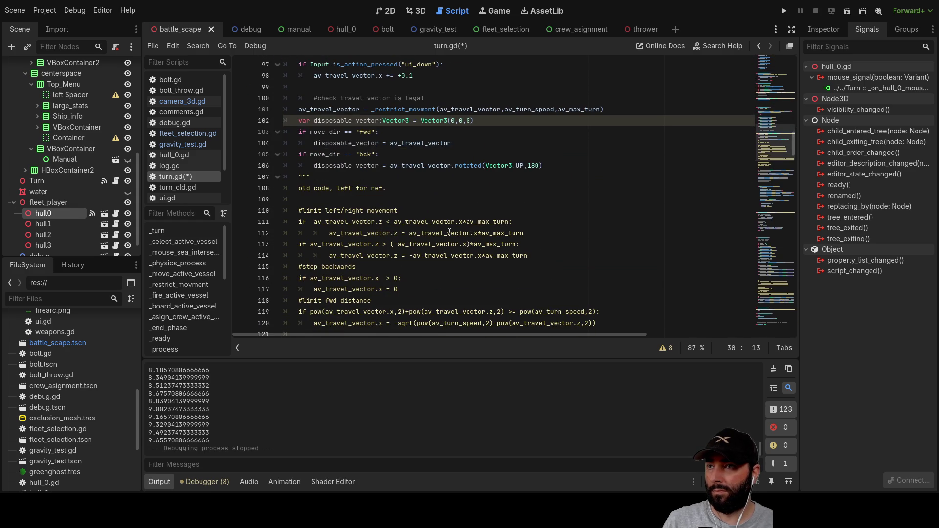
scroll(449, 233, "down", 10)
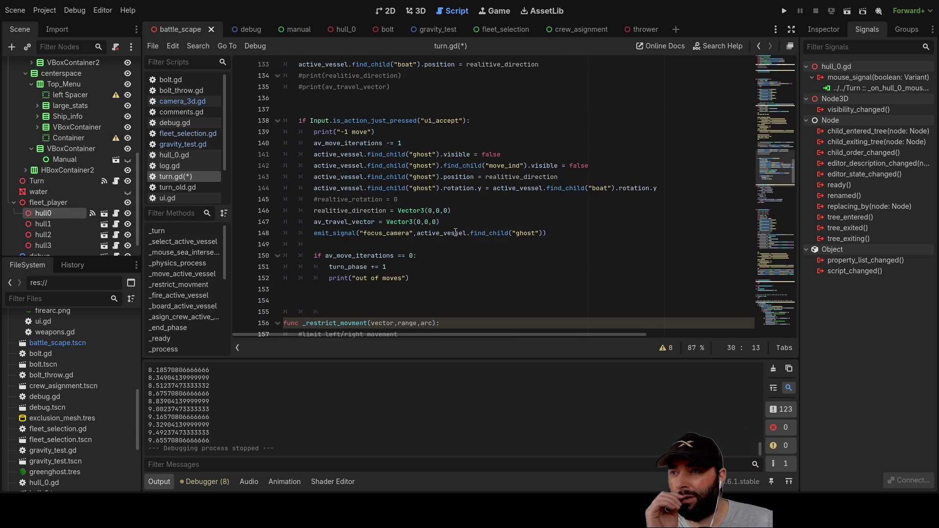
scroll(430, 170, "down", 4)
scroll(411, 220, "up", 5)
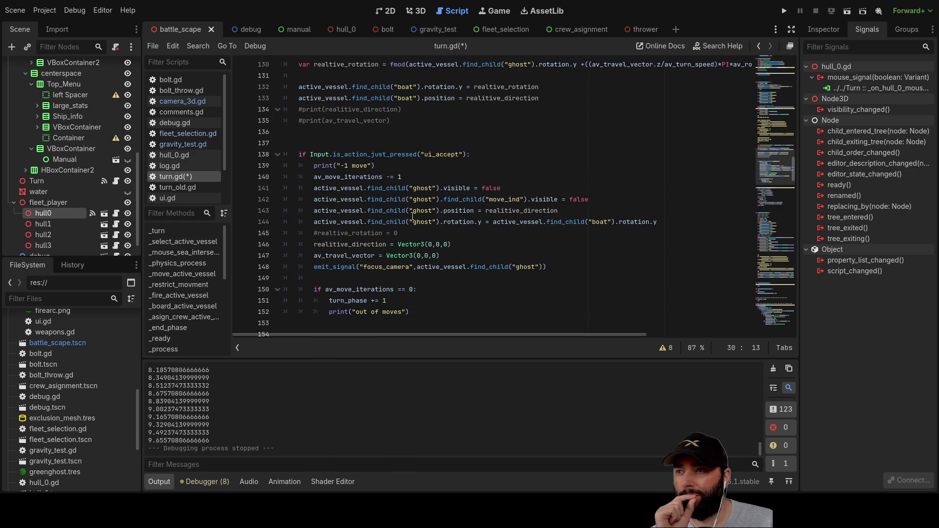
scroll(411, 220, "up", 12)
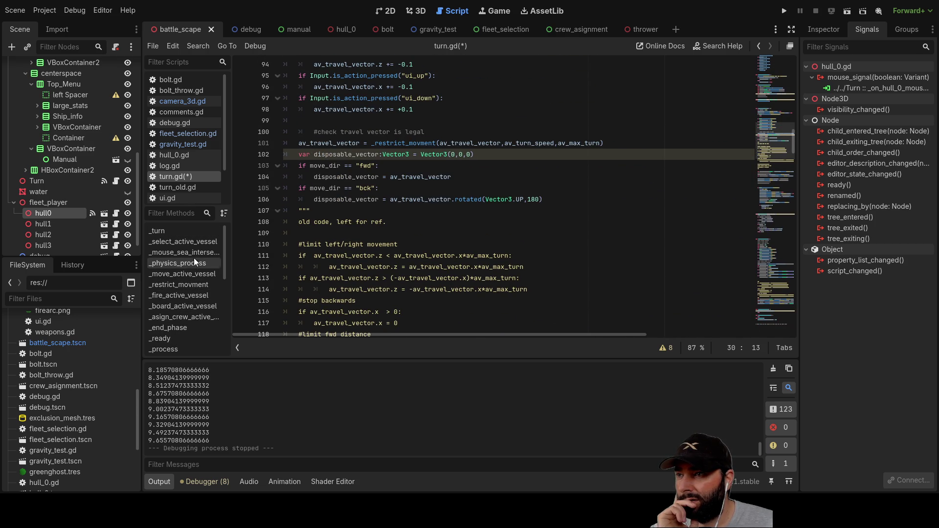
- Jump to the _on_hull_0_mouse_entered handler, then view the Ship Selection interface in 2D
scroll(182, 301, "down", 6)
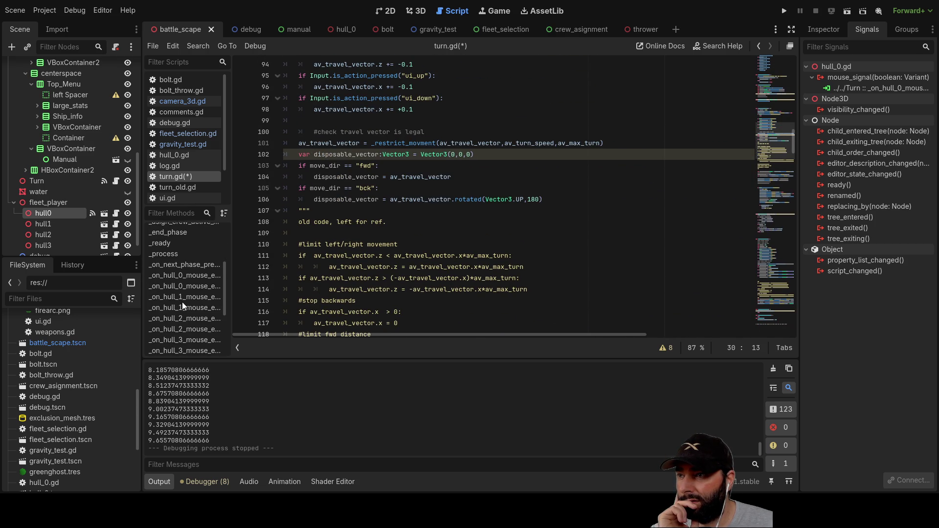
scroll(184, 303, "up", 3)
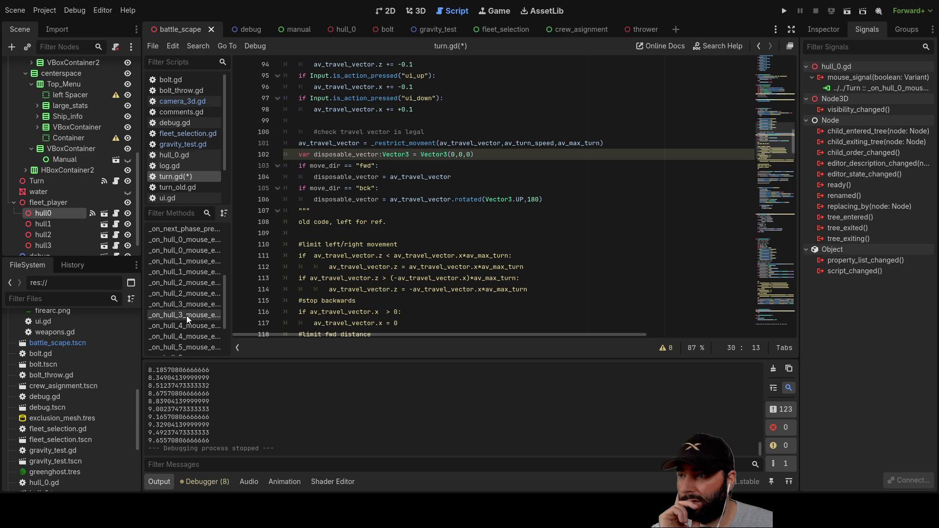
scroll(187, 315, "up", 3)
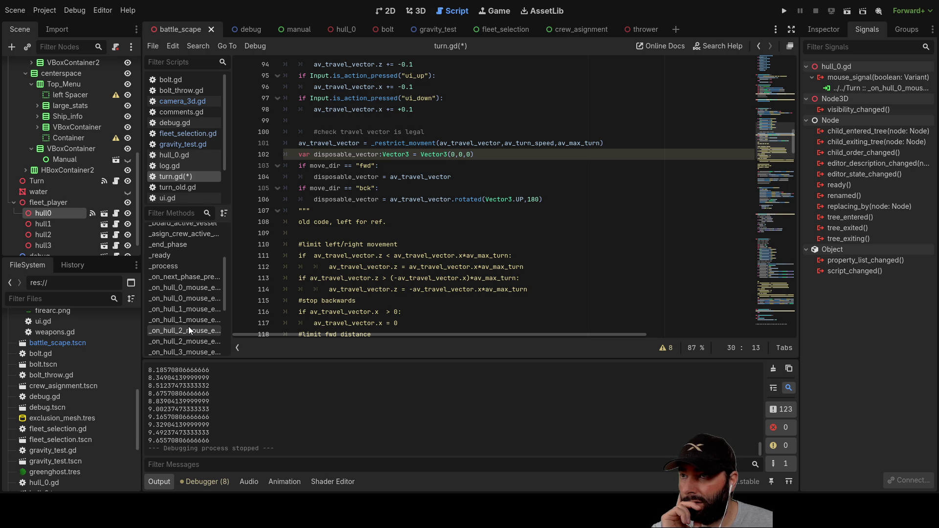
left_click(184, 288)
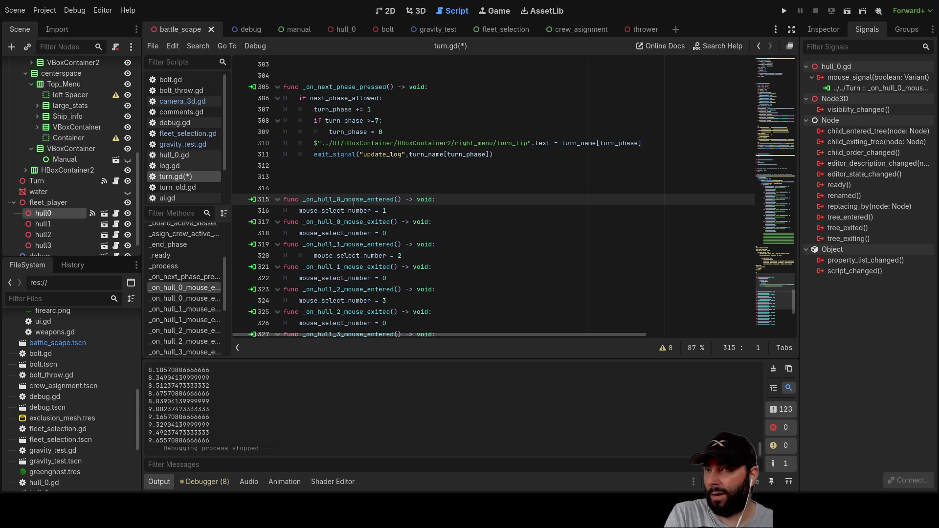
left_click(391, 11)
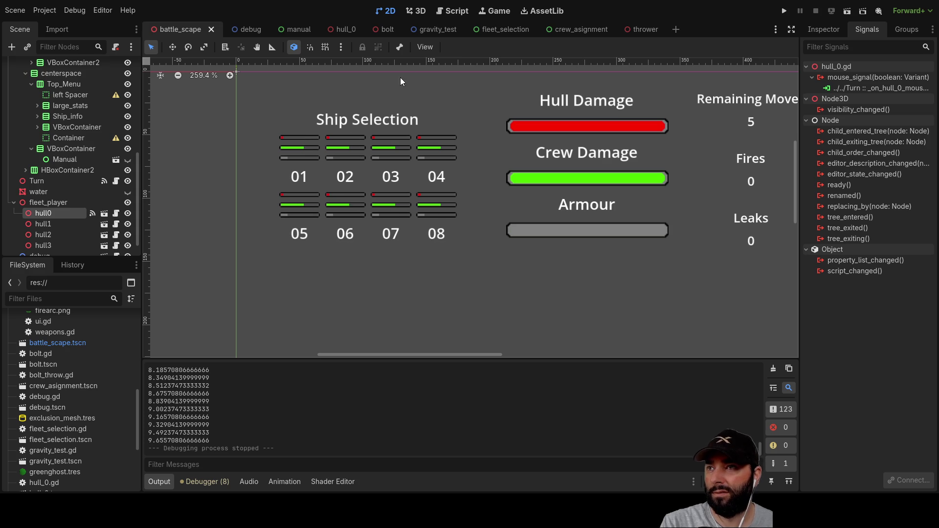
- Make the hull 0 handler assign hull0_mo = boolean and delete its placeholder comment
left_click(451, 11)
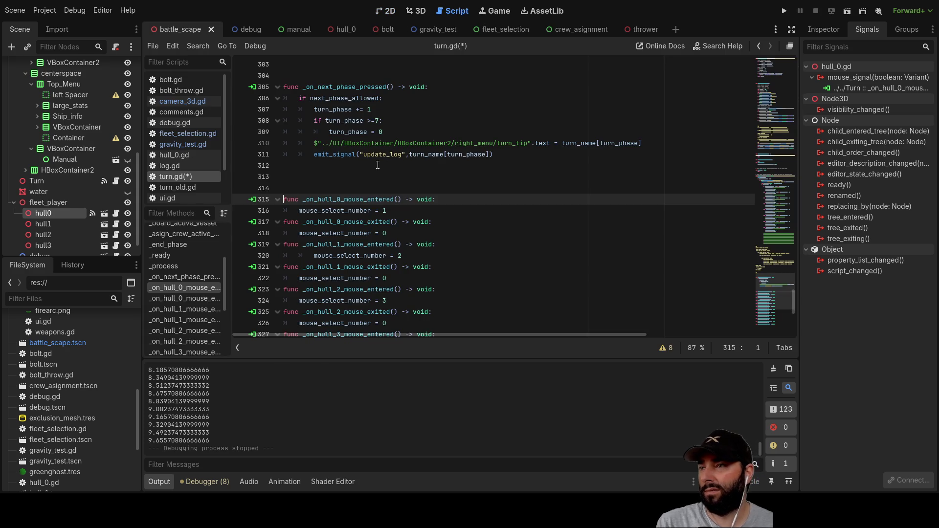
scroll(397, 256, "up", 1)
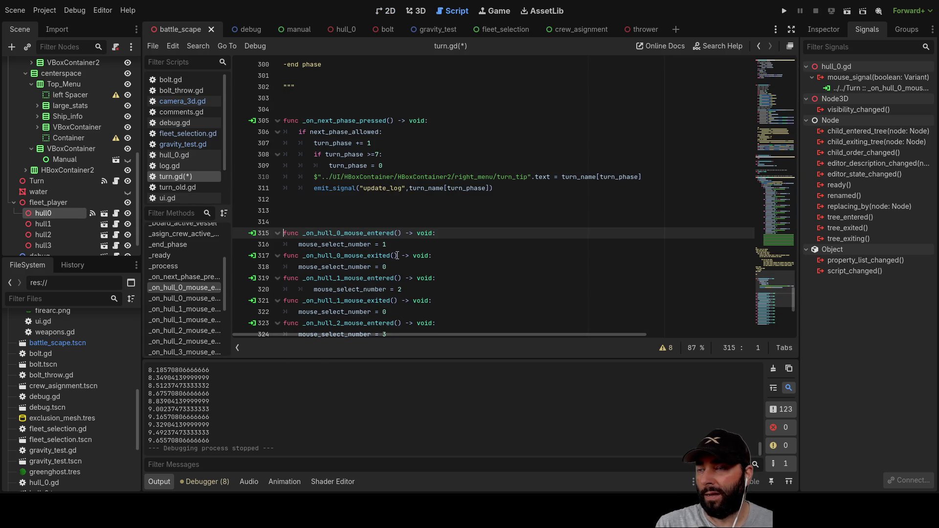
scroll(386, 294, "down", 9)
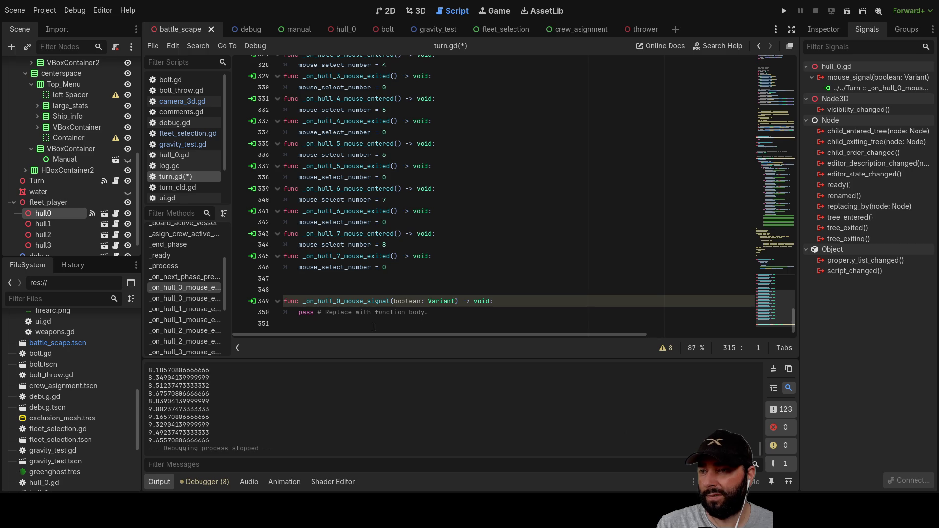
double_click(308, 313)
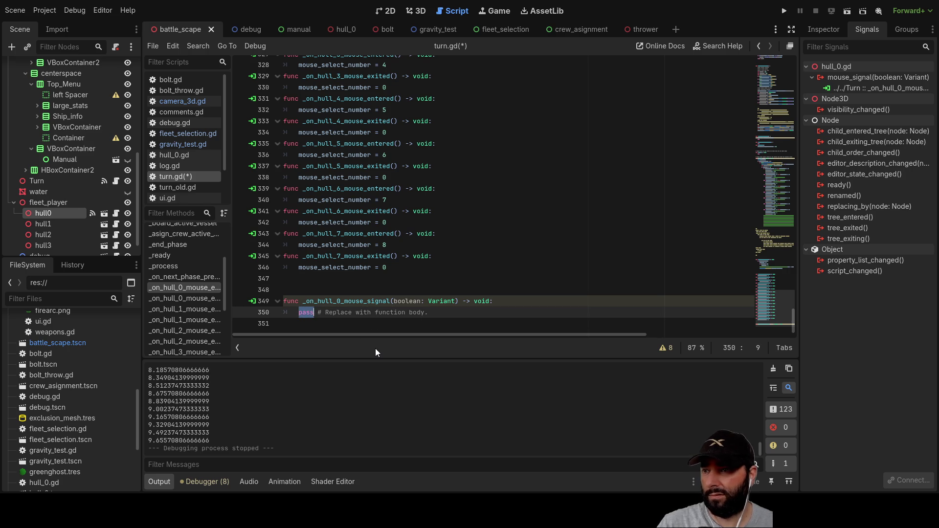
type("hull0_mo ")
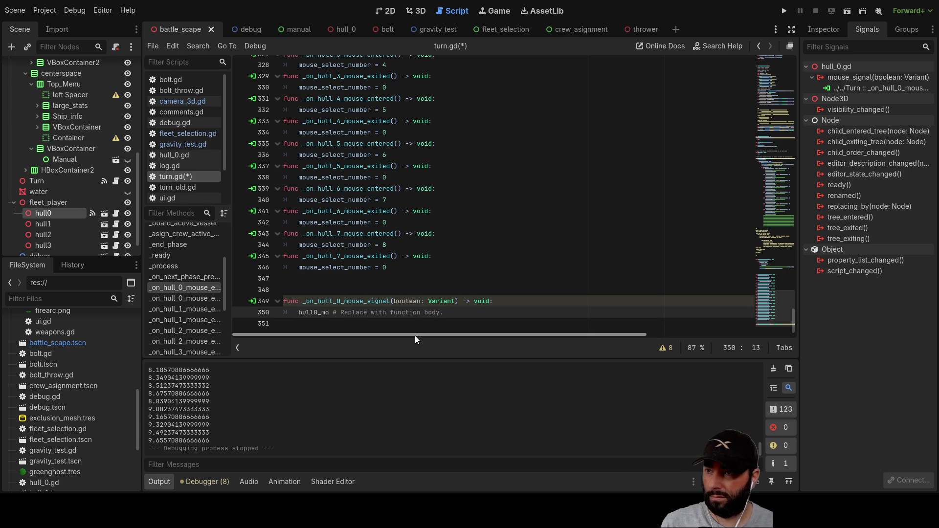
type("= t")
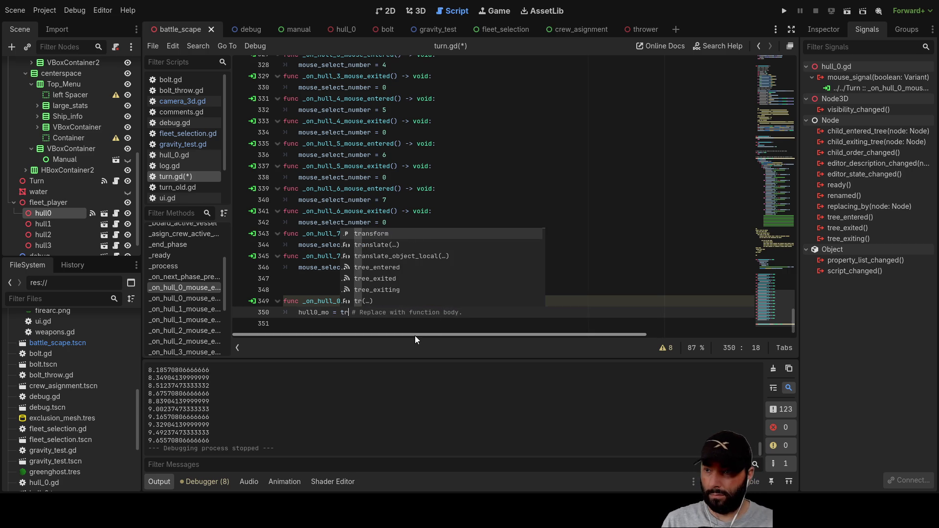
key("BackSpace")
left_click(410, 323)
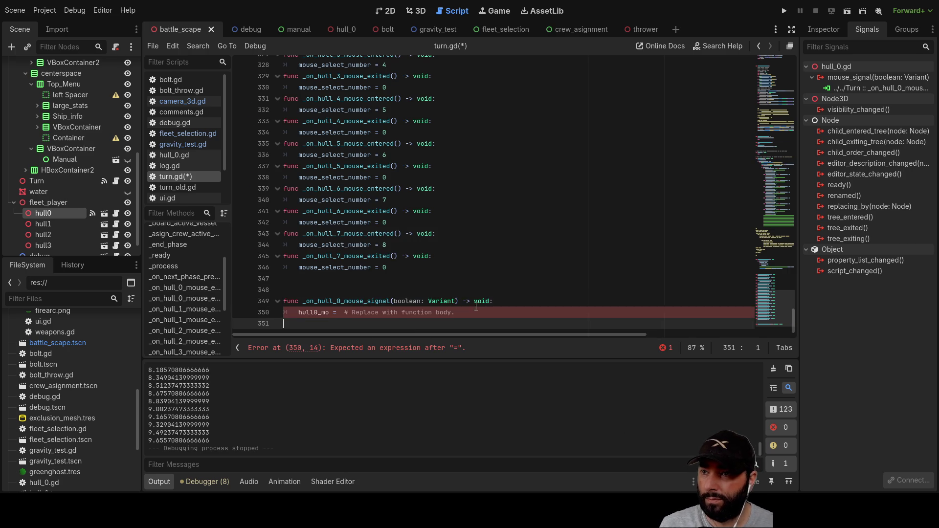
double_click(410, 302)
key("ctrl+c")
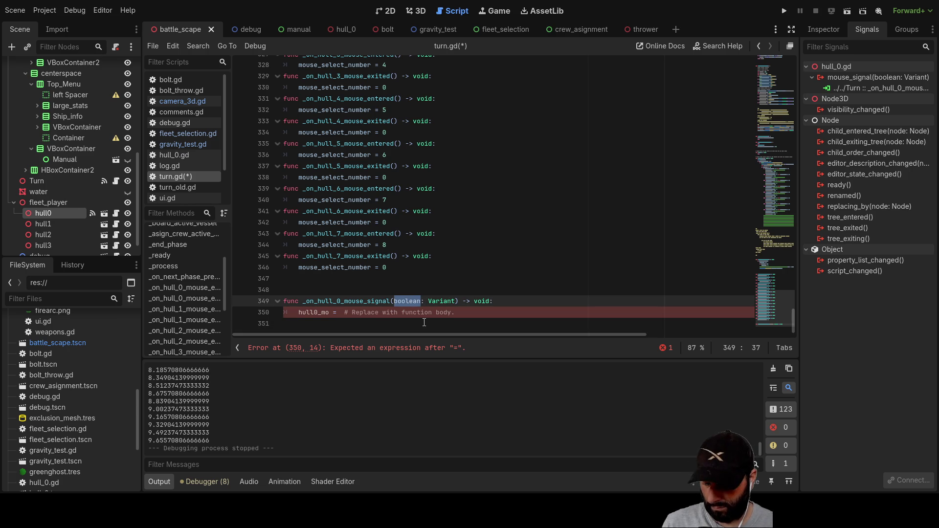
left_click(339, 312)
key("ctrl+v")
left_click_drag(483, 312, 375, 313)
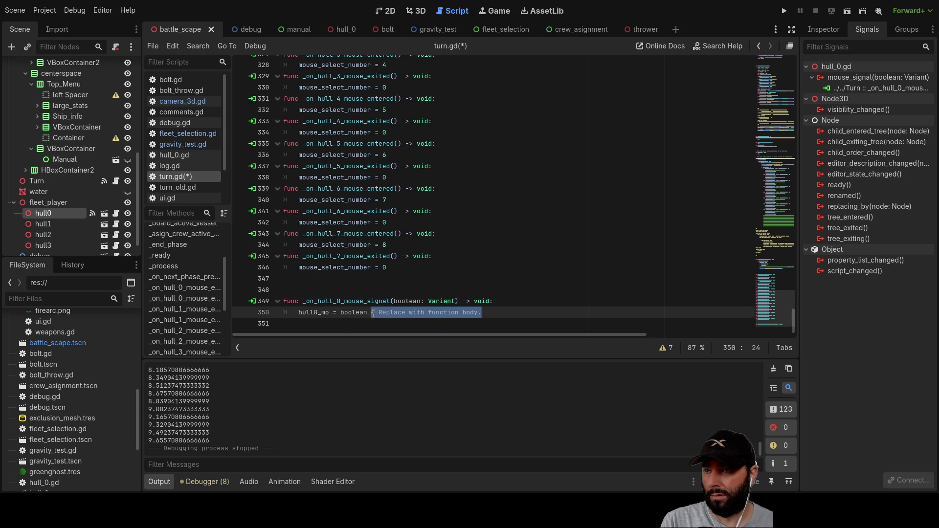
key("BackSpace")
key("BackSpace")
key("BackSpace")
key("shift+Left")
key("shift+Left")
key("shift+Left")
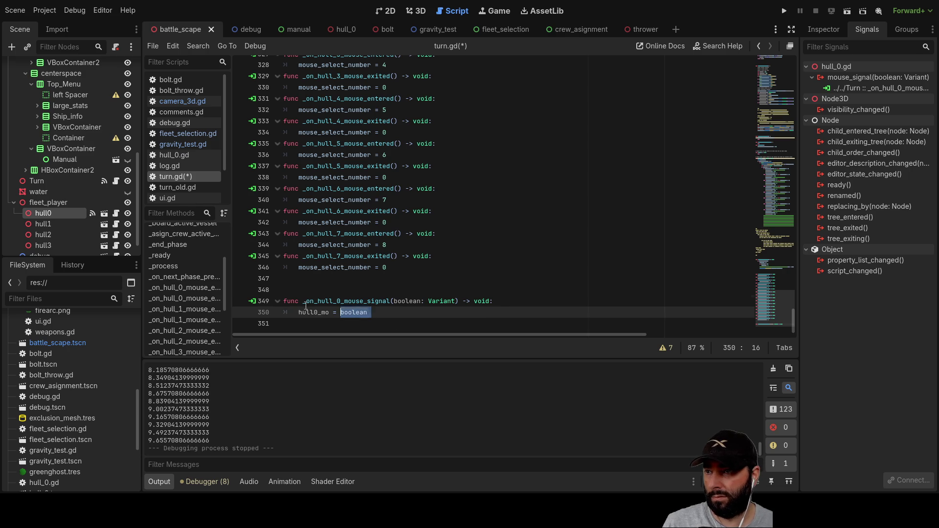
- Copy the whole _on_hull_0_mouse_signal handler and paste seven copies below it
key("shift+Up")
key("shift+Home")
key("ctrl+c")
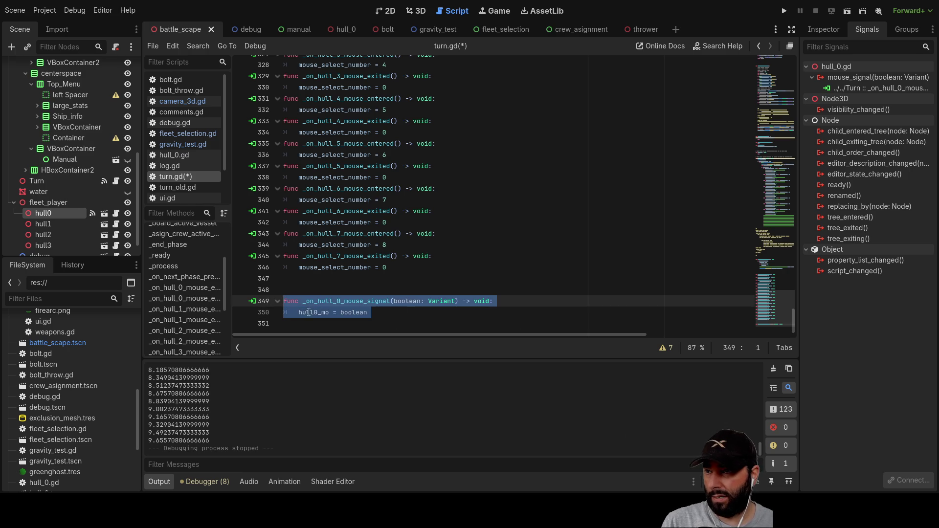
key("End")
key("Return")
key("Return")
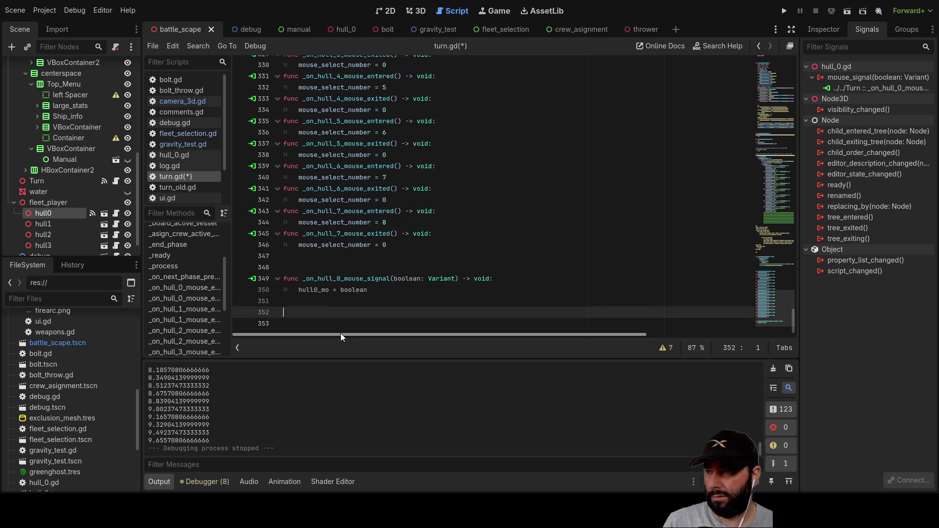
key("BackSpace")
key("ctrl+v")
key("Return")
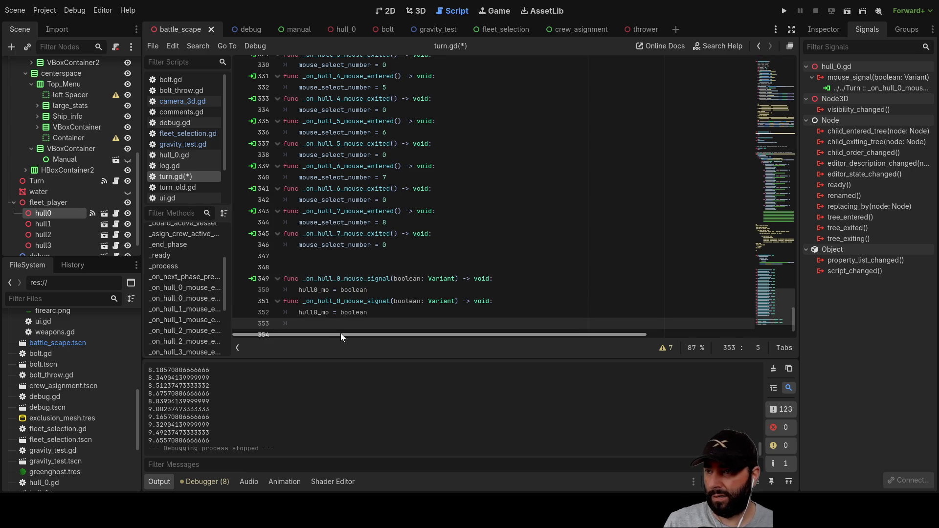
key("BackSpace")
key("ctrl+v")
key("Return")
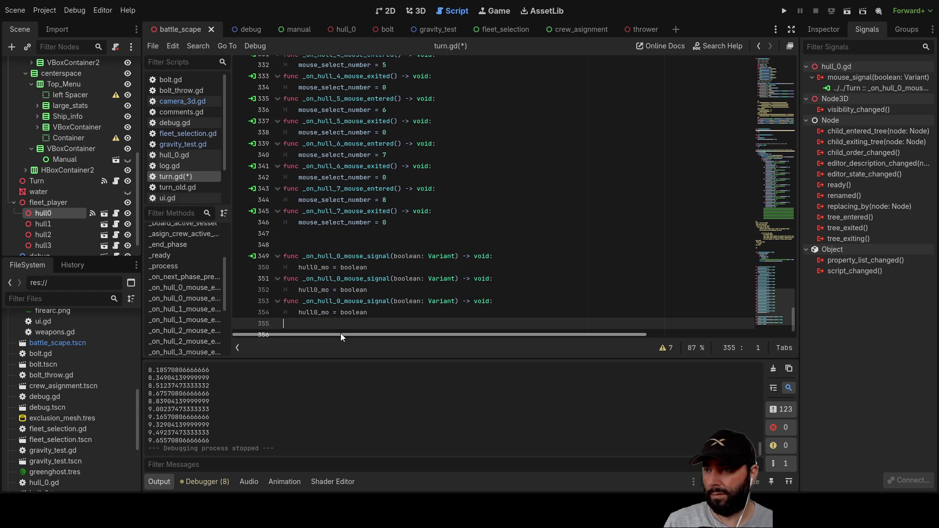
key("BackSpace")
key("ctrl+v")
key("Return")
key("ctrl+v")
key("Return")
key("BackSpace")
key("ctrl+v")
key("Return")
key("BackSpace")
key("ctrl+v")
key("Return")
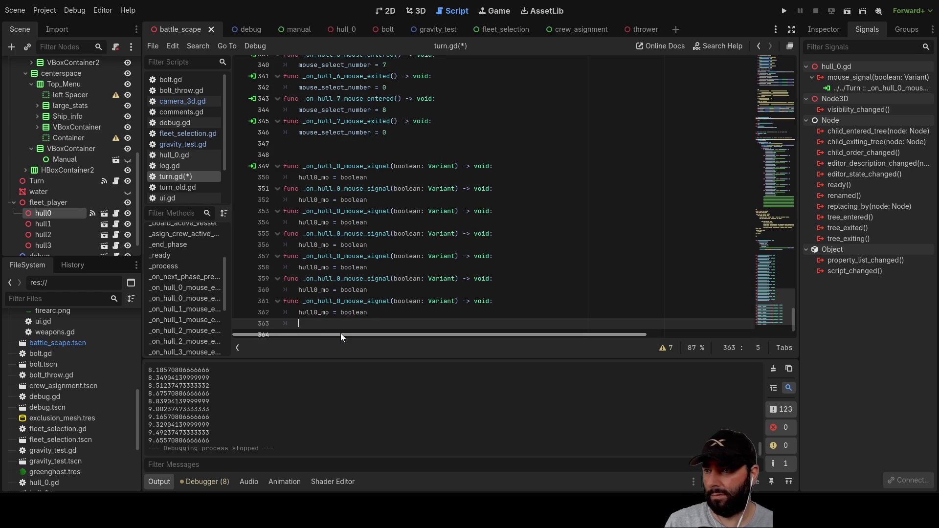
key("BackSpace")
key("ctrl+v")
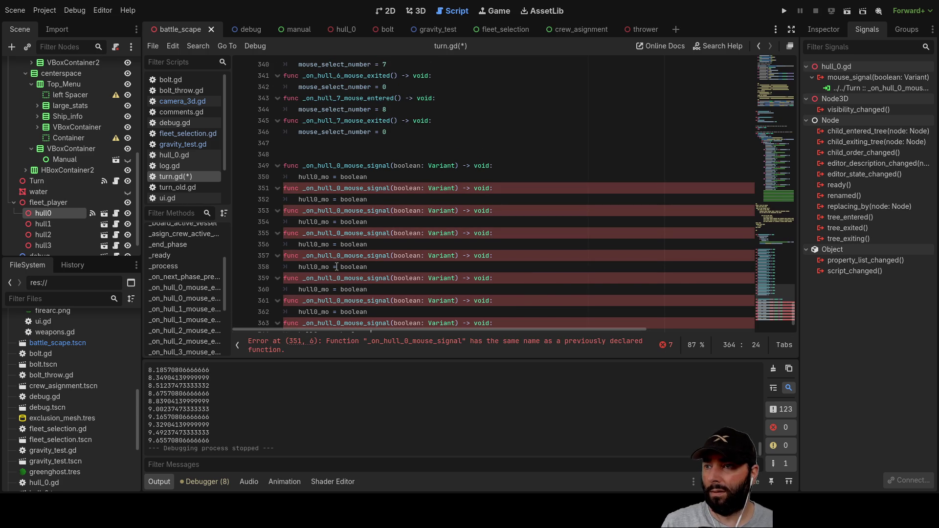
- Renumber the duplicated handler names to _on_hull_1 through _on_hull_7_mouse_signal
scroll(335, 181, "down", 1)
left_click(337, 154)
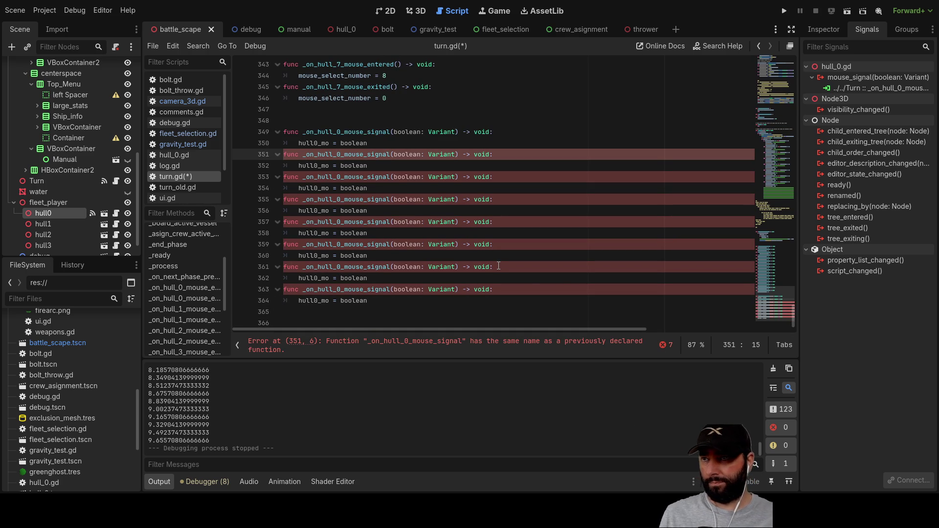
key("Delete")
type("1")
key("Down")
key("Down")
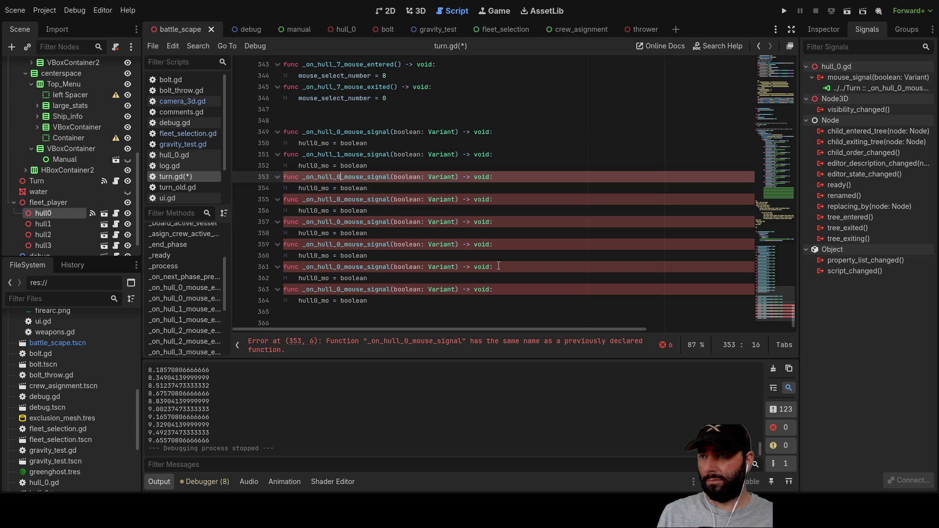
key("Down")
key("Down")
key("Down")
key("Down")
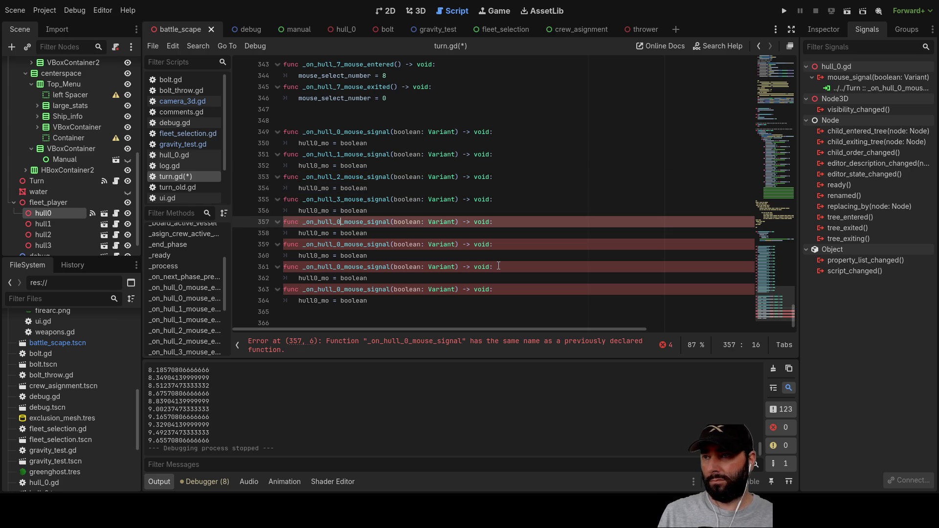
key("Down")
key("Down")
key("Down")
key("Down")
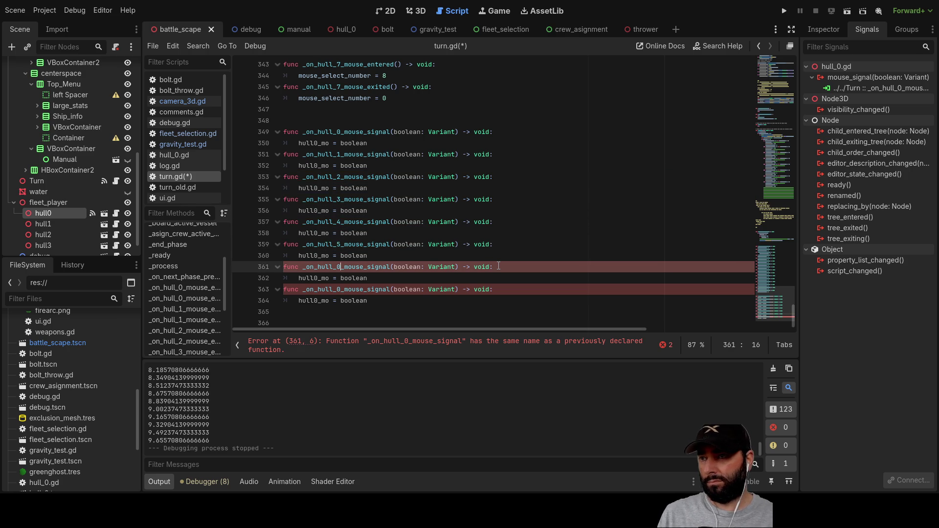
key("BackSpace")
type("6")
key("Down")
key("Down")
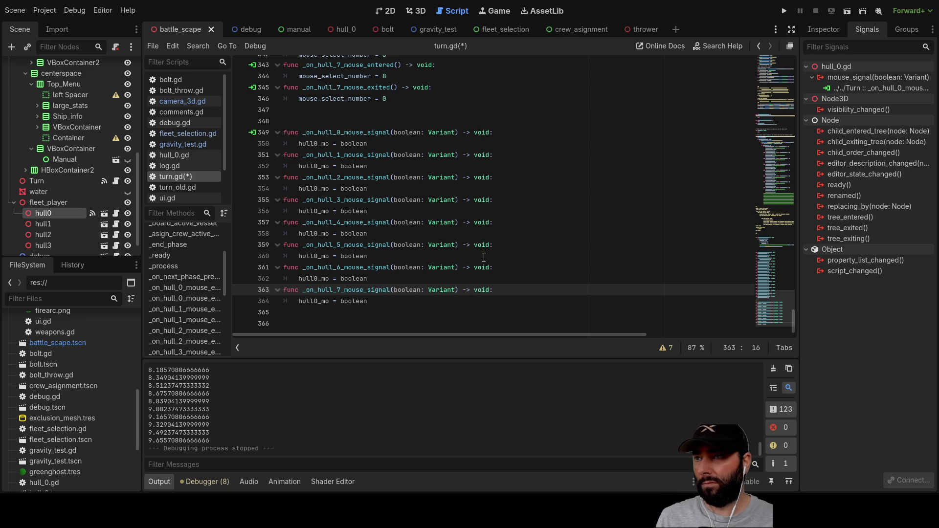
- Change the handler bodies on lines 352–356 to set hull1_mo, hull2_mo and hull3_mo
left_click(318, 167)
key("BackSpace")
type("1")
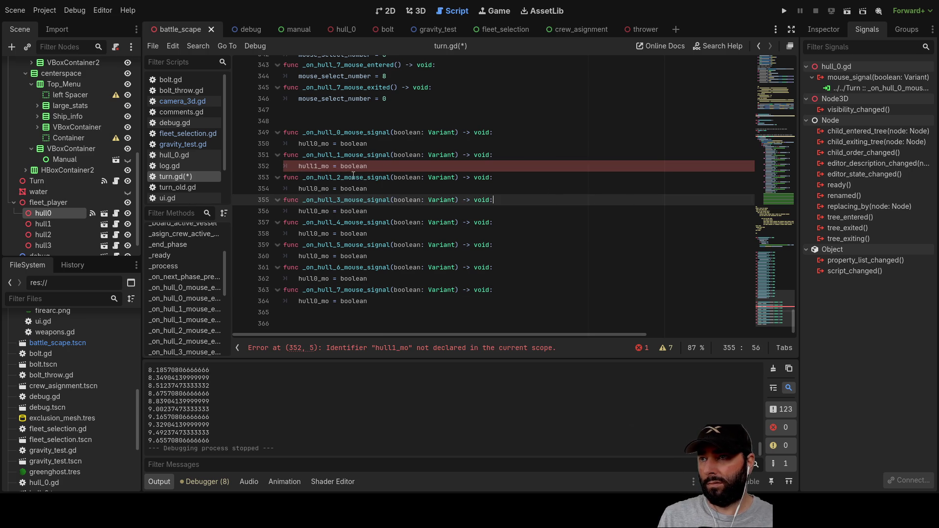
left_click(318, 188)
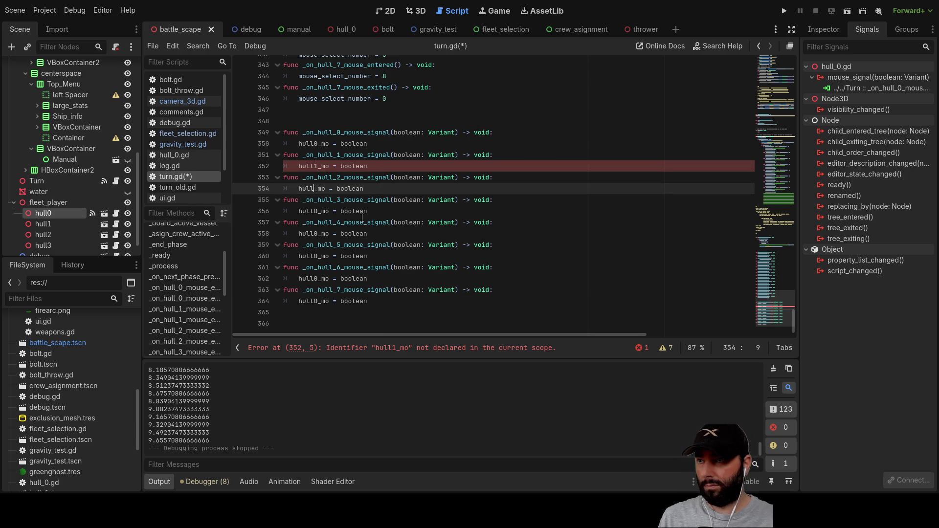
type("2")
left_click(465, 234)
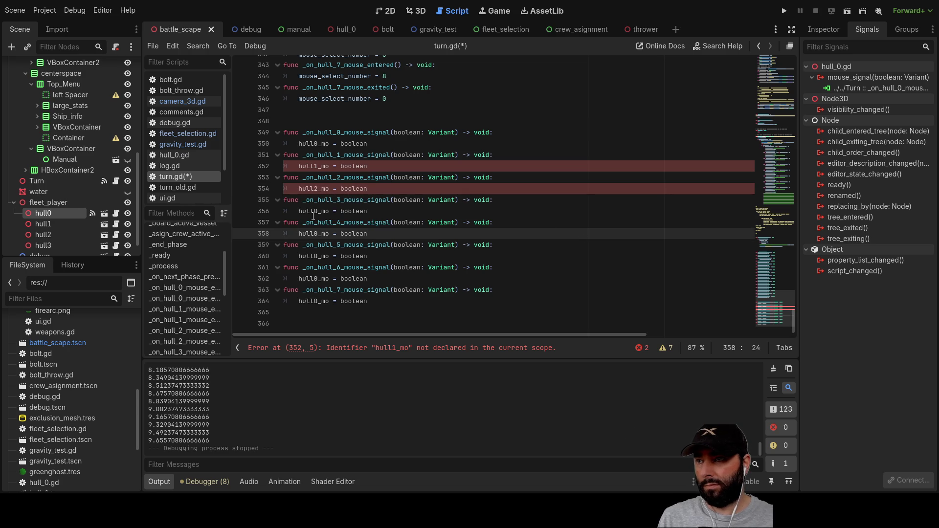
left_click(318, 211)
type("3")
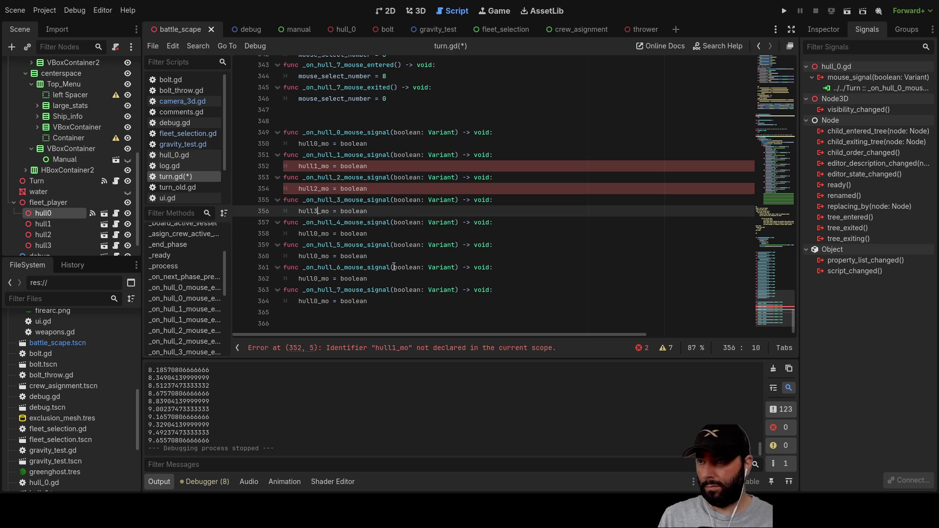
left_click(472, 301)
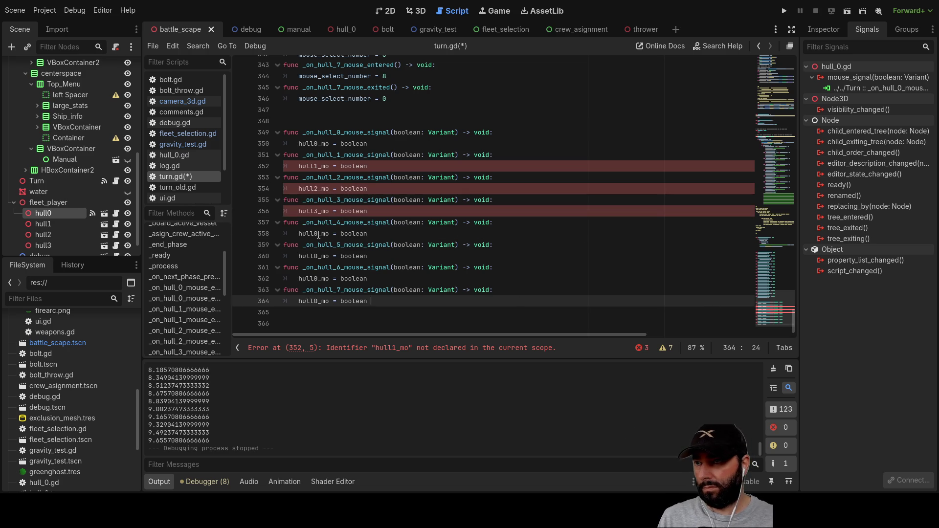
- Change the bodies on lines 358–364 to set hull4_mo through hull7_mo
left_click(318, 233)
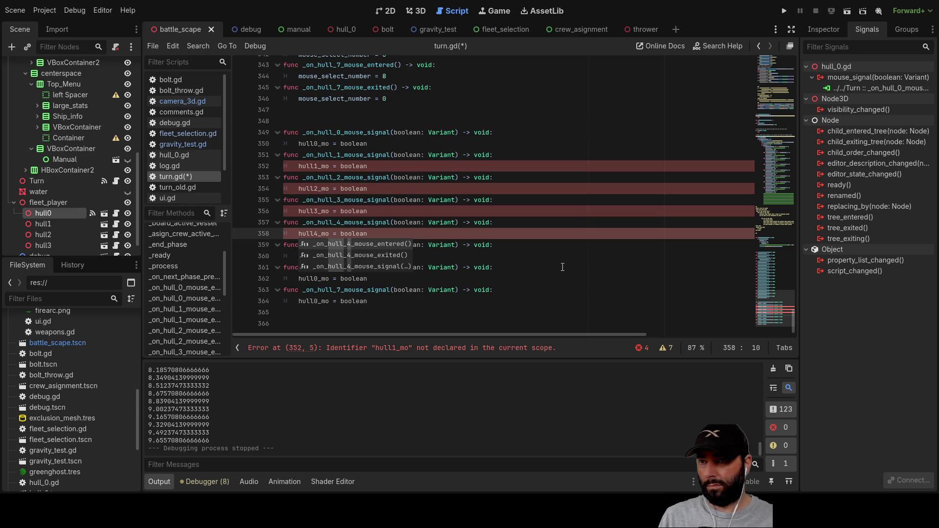
left_click(415, 256)
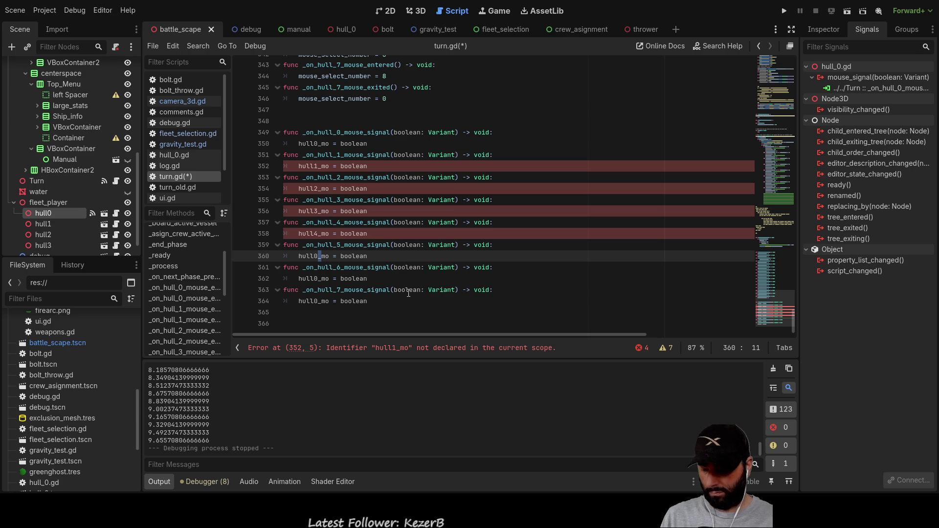
key("BackSpace")
type("5")
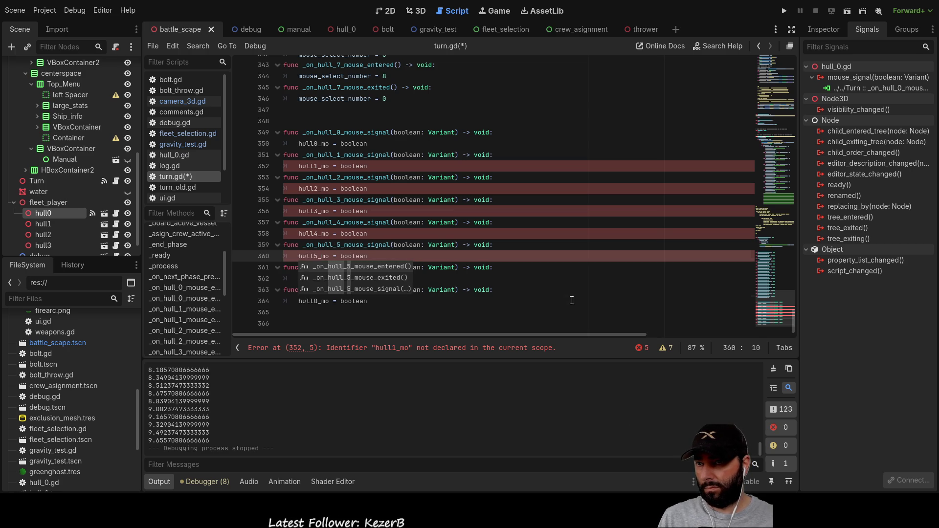
left_click(409, 301)
left_click(318, 279)
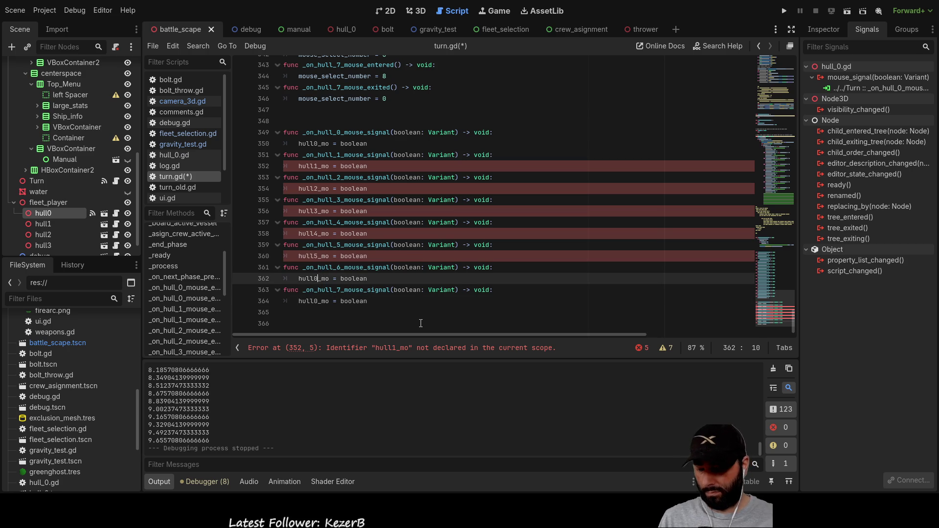
key("BackSpace")
type("6")
key("Escape")
key("Down")
key("Down")
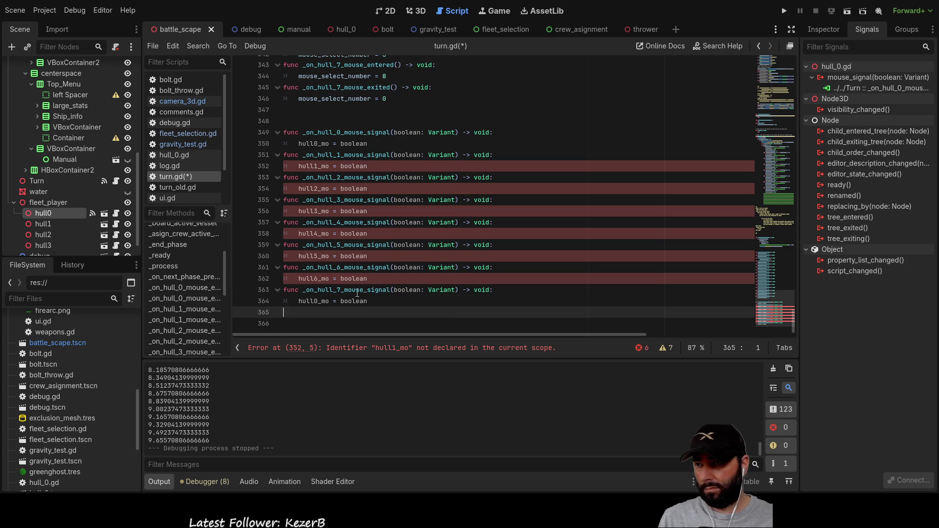
key("BackSpace")
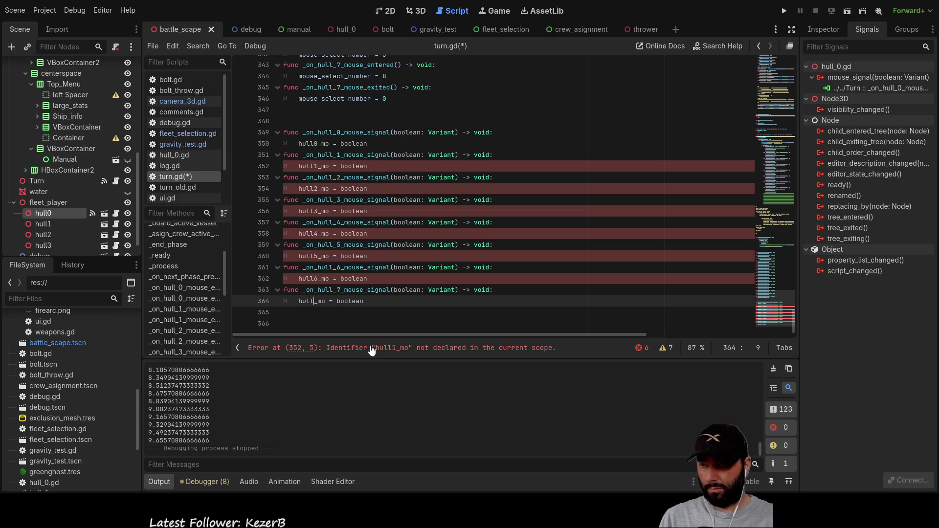